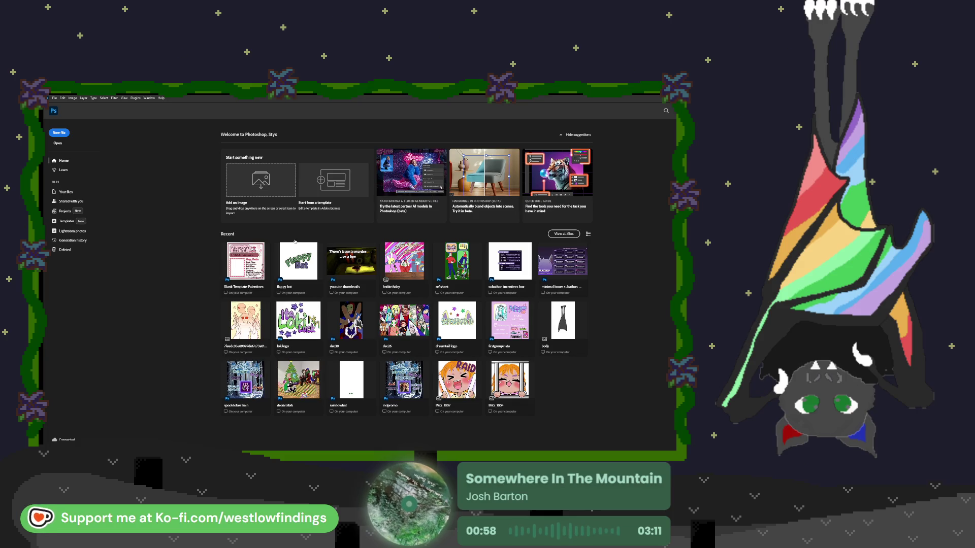
Create a new blank white square document, zoom out, and drag in the scaffolding base image.
key(ctrl+n)
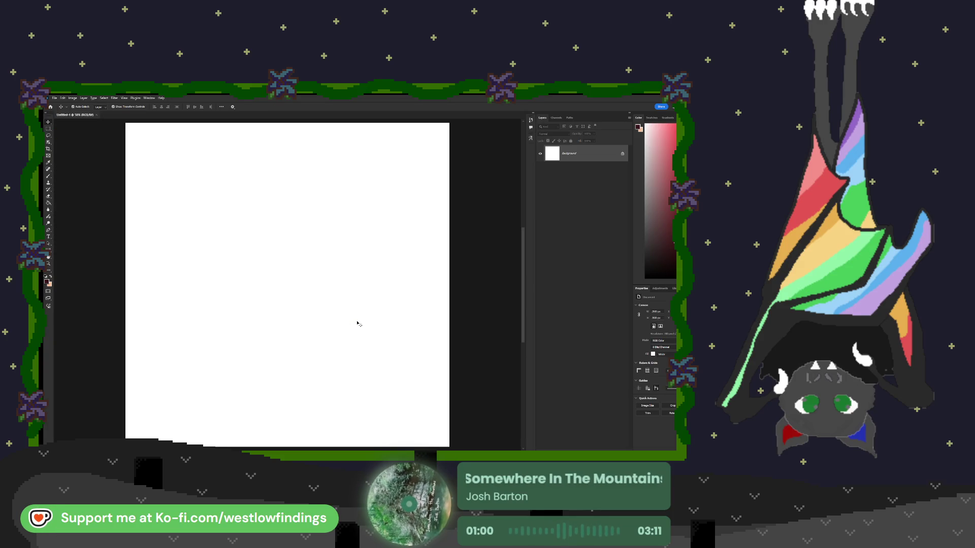
key(ctrl+minus)
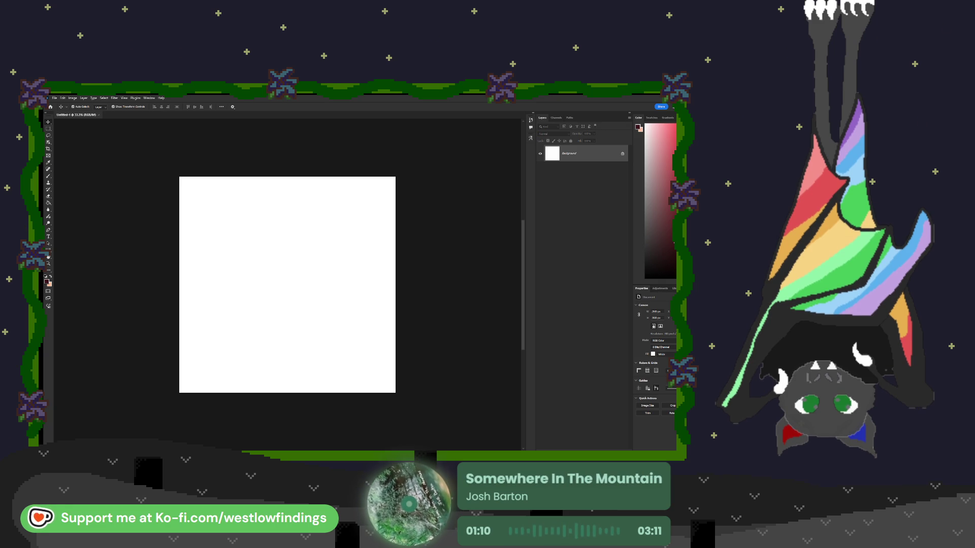
drag(268, 293, 265, 316)
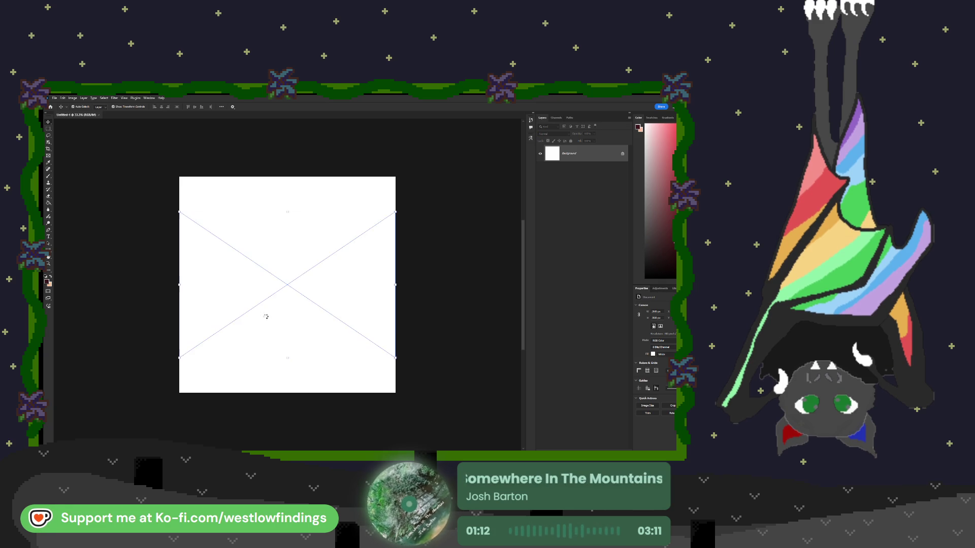
Place the IMG_4315 scaffolding image, then unlock and delete the white Background layer.
key(Return)
click(447, 368)
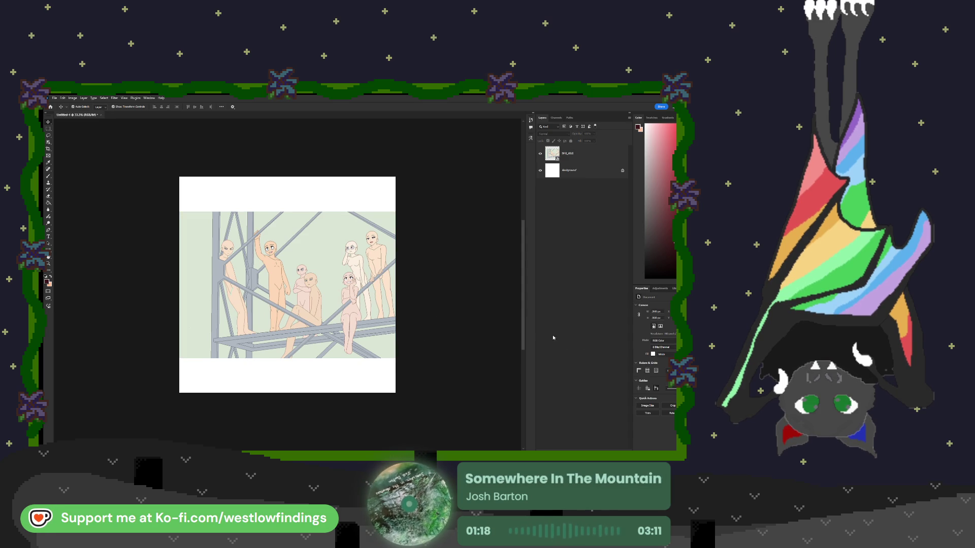
click(382, 338)
click(558, 241)
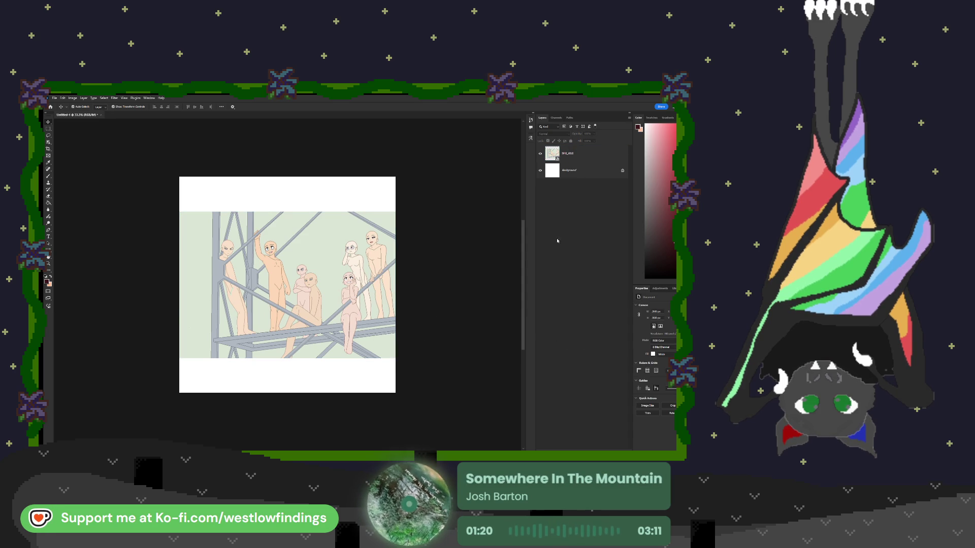
click(622, 171)
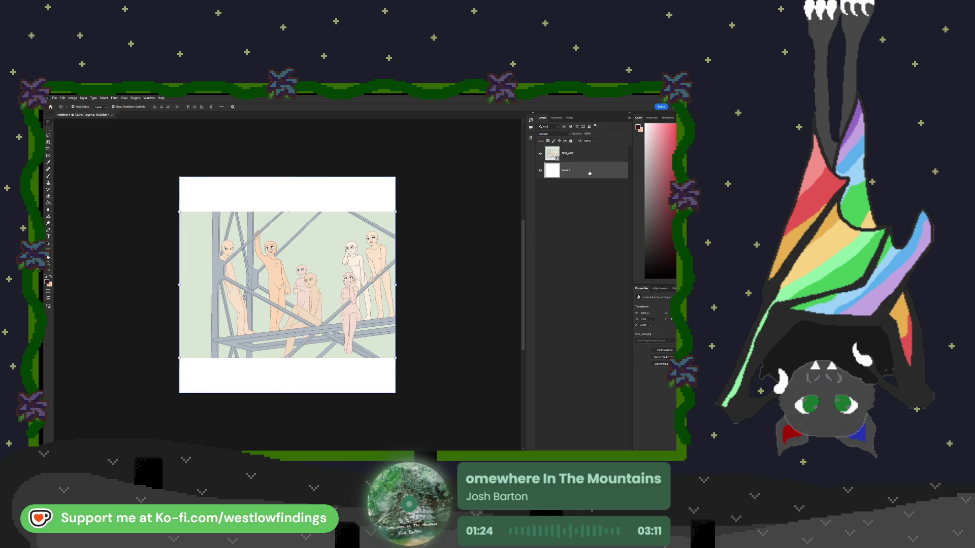
key(Delete)
Crop the empty transparent strips off the top and bottom of the canvas.
key(c)
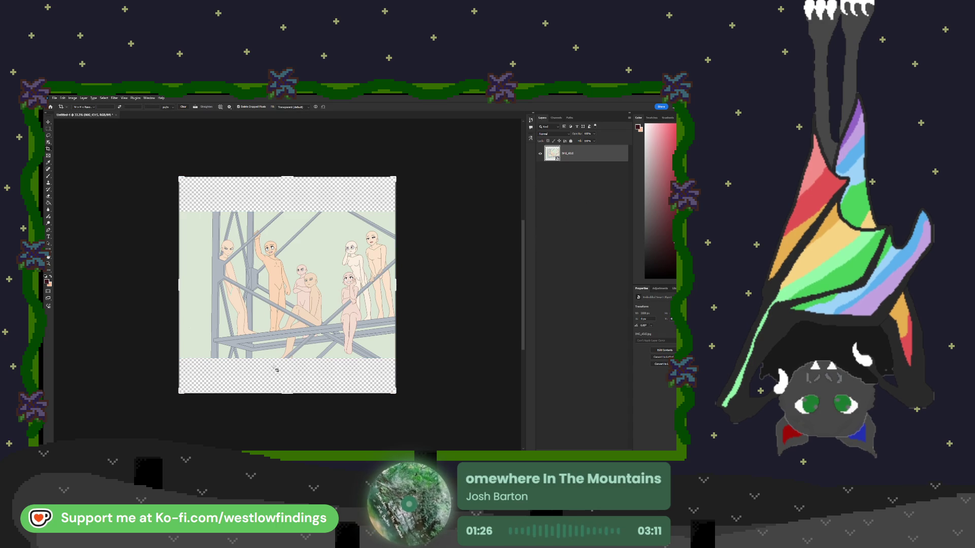
drag(286, 391, 296, 379)
mouse_move(288, 193)
mouse_down()
mouse_move(289, 229)
mouse_move(289, 213)
mouse_up()
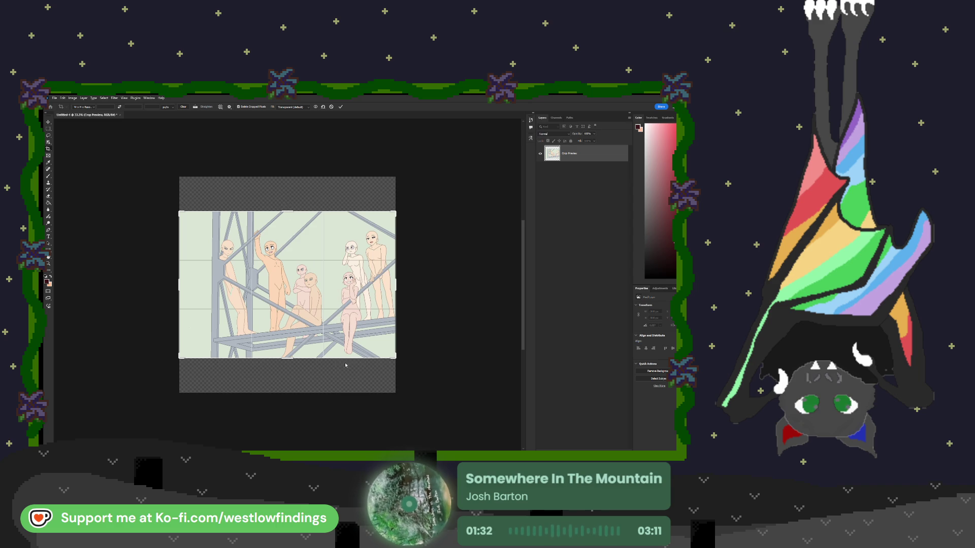
key(Return)
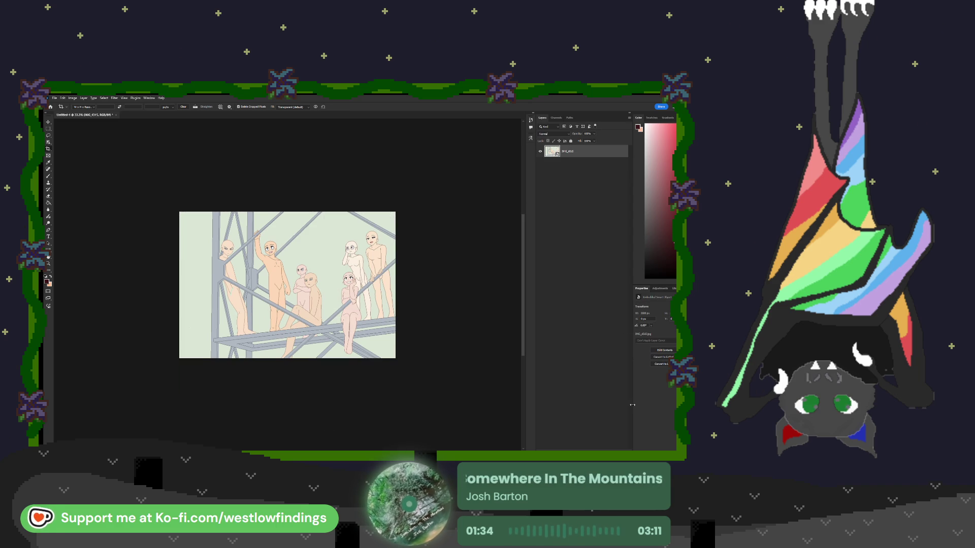
Add a new empty layer and drag the red-sweater character into the scene.
click(617, 451)
click(575, 162)
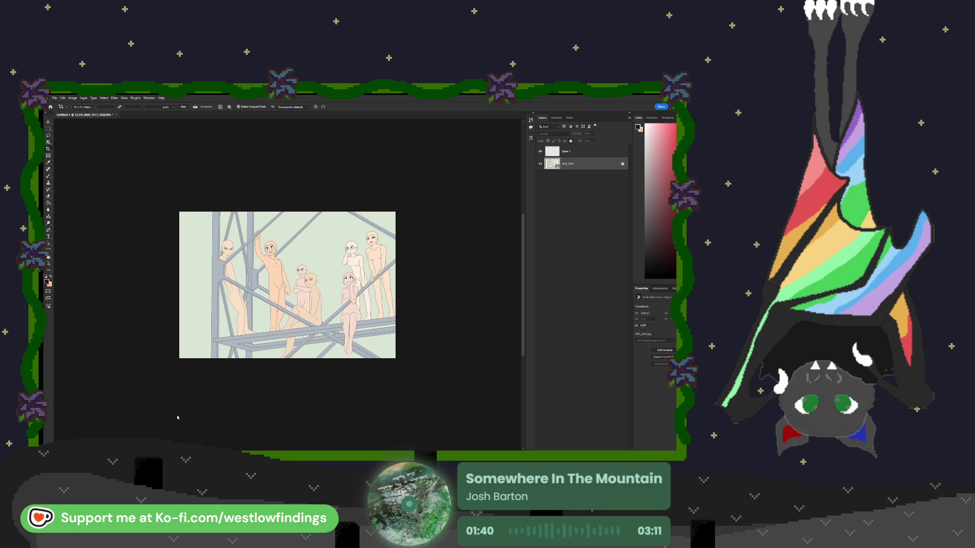
drag(156, 257, 248, 278)
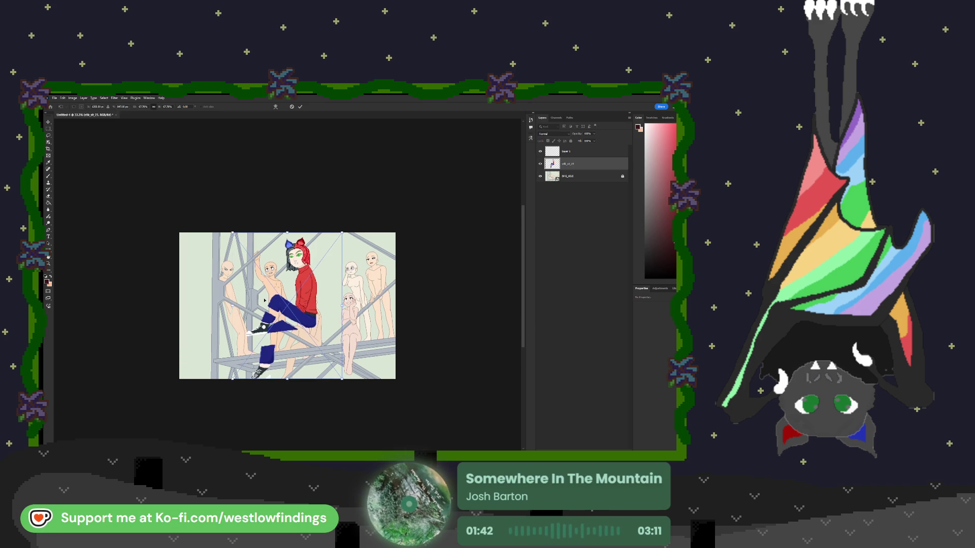
Shrink the red-sweater character and move her onto the lower scaffolding beam.
key(ctrl+plus)
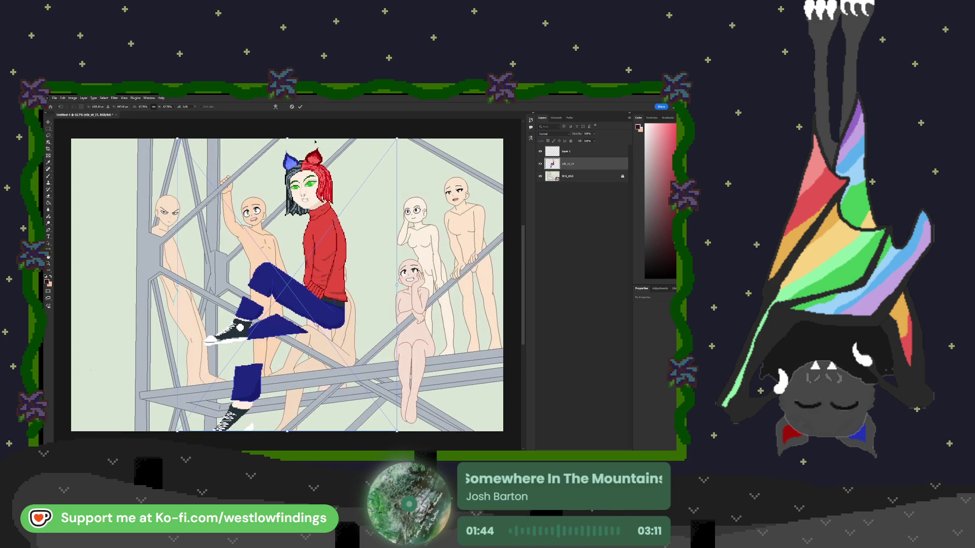
drag(285, 140, 279, 228)
mouse_move(308, 291)
mouse_down()
mouse_move(336, 317)
mouse_move(344, 299)
mouse_up()
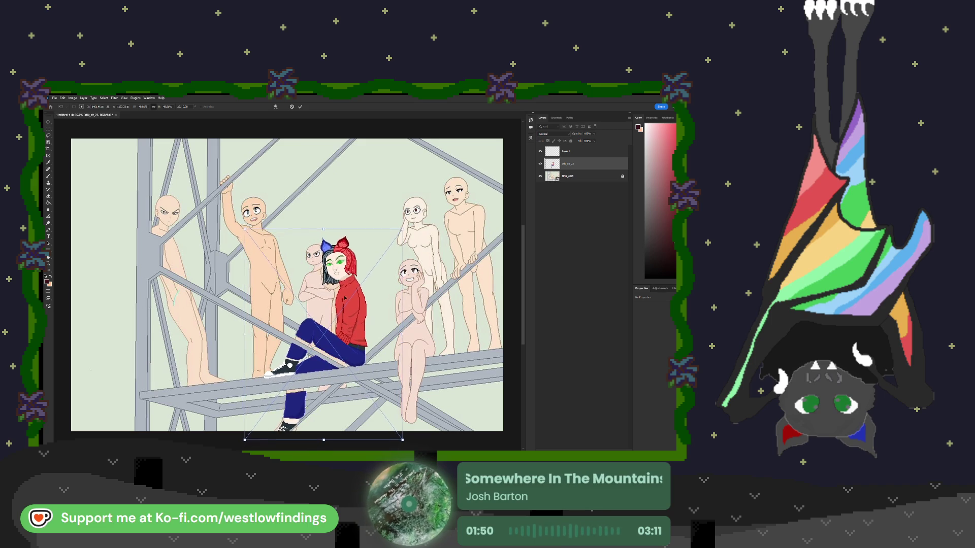
key(ctrl+z)
key(ctrl+z)
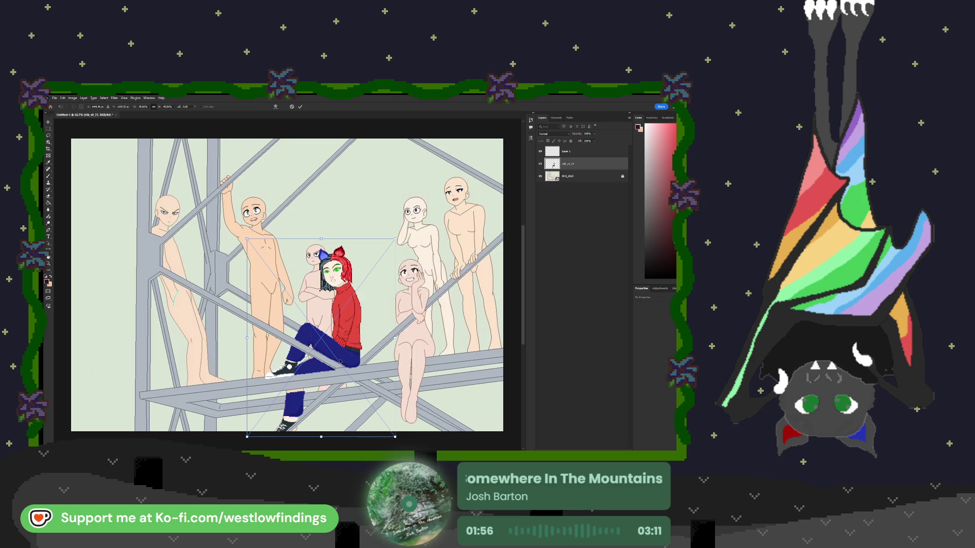
key(shift+Up)
key(shift+Up)
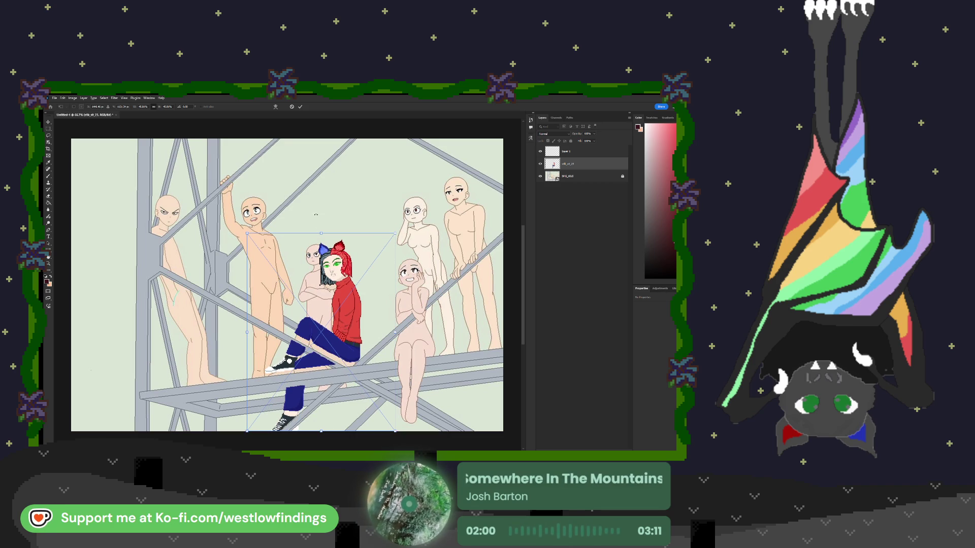
drag(320, 234, 319, 247)
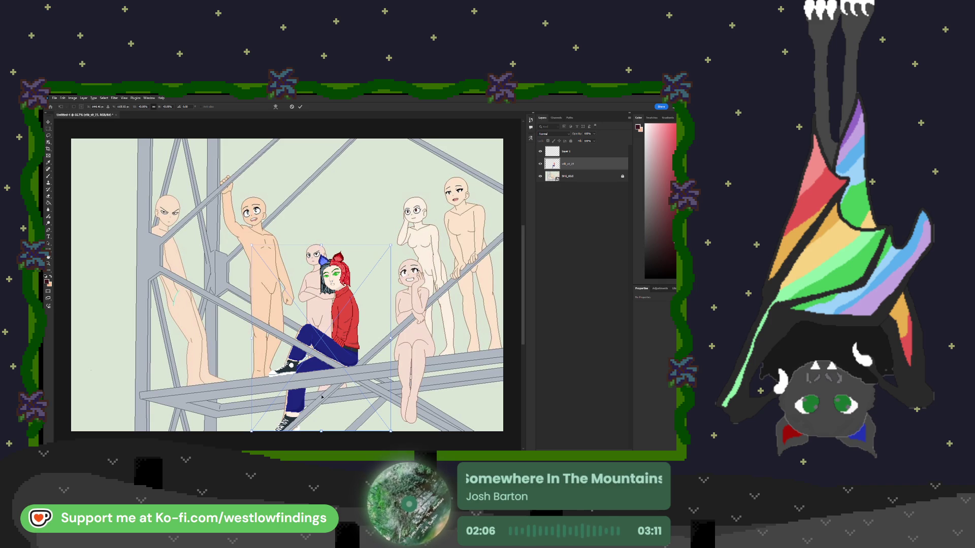
Nudge the red-sweater character slightly left, commit the transform, and select Layer 1.
scroll(344, 410, down, 4)
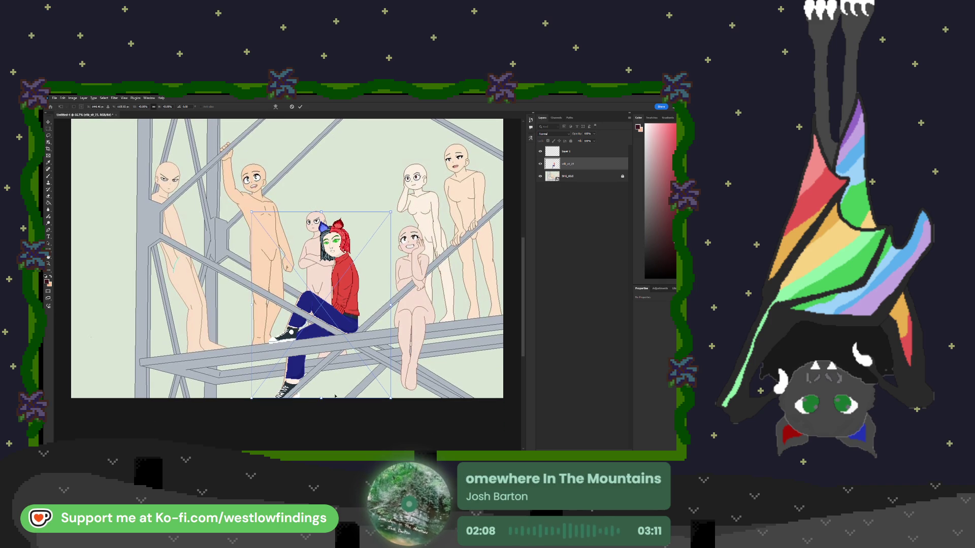
drag(369, 378, 366, 376)
key(Left)
key(Left)
key(Left)
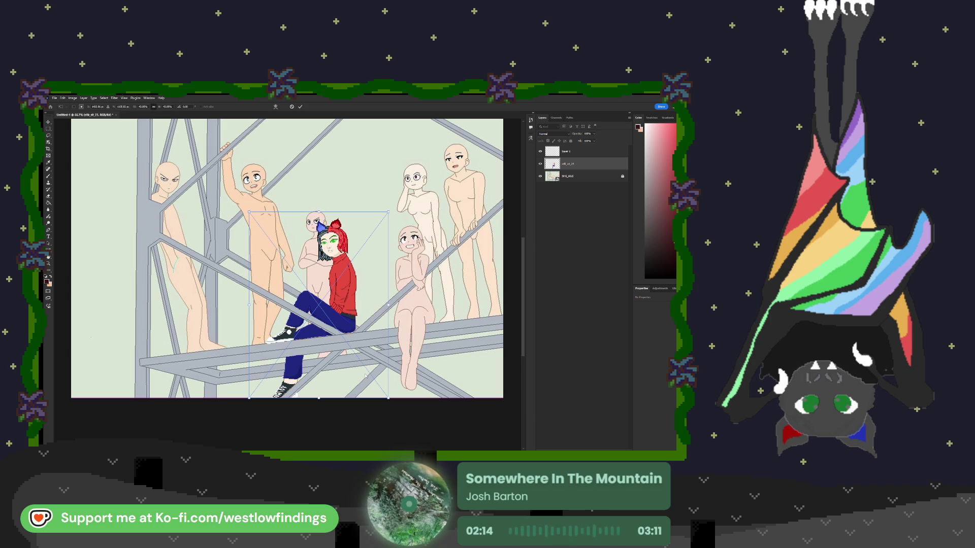
key(Return)
key(c)
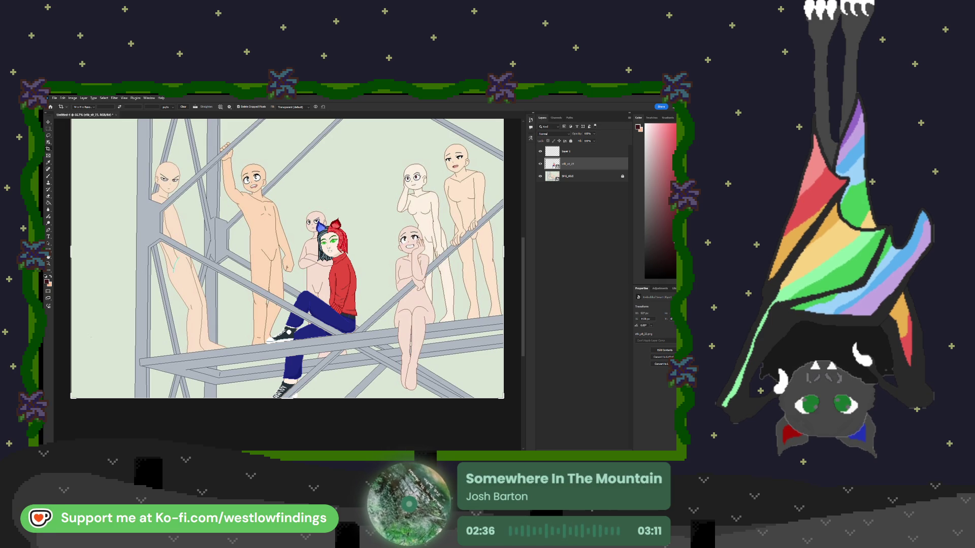
click(565, 151)
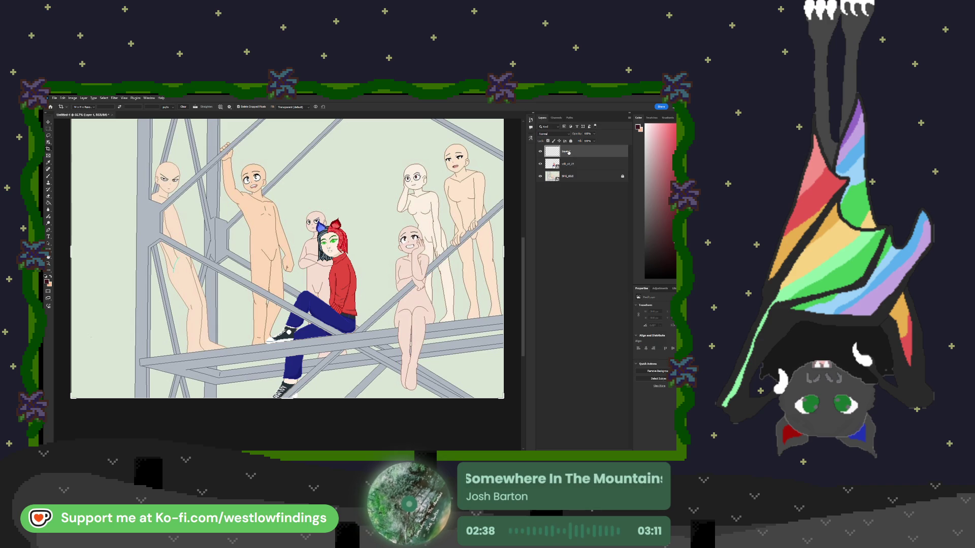
Paste the blue-haired wolf girl, shrink her onto the right beam, and add a new layer.
key(ctrl+z)
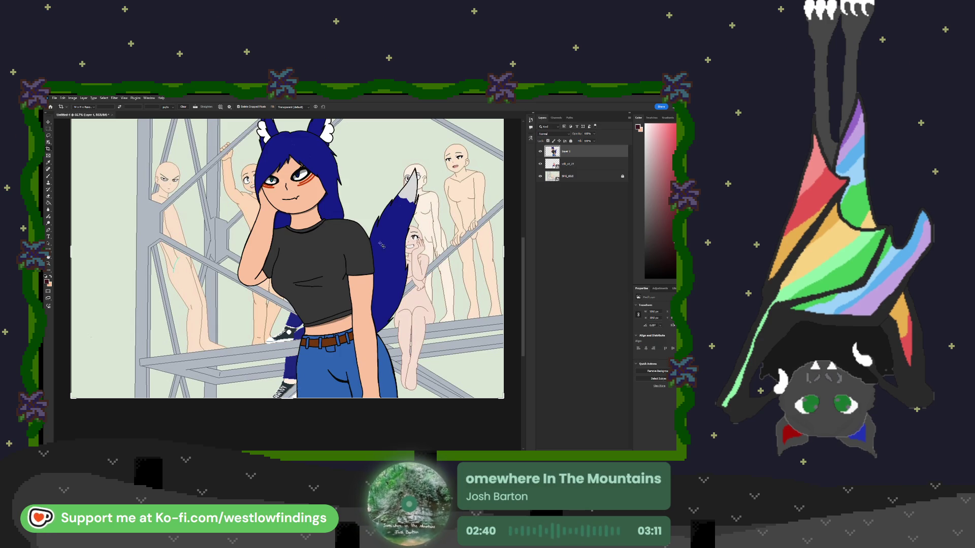
key(v)
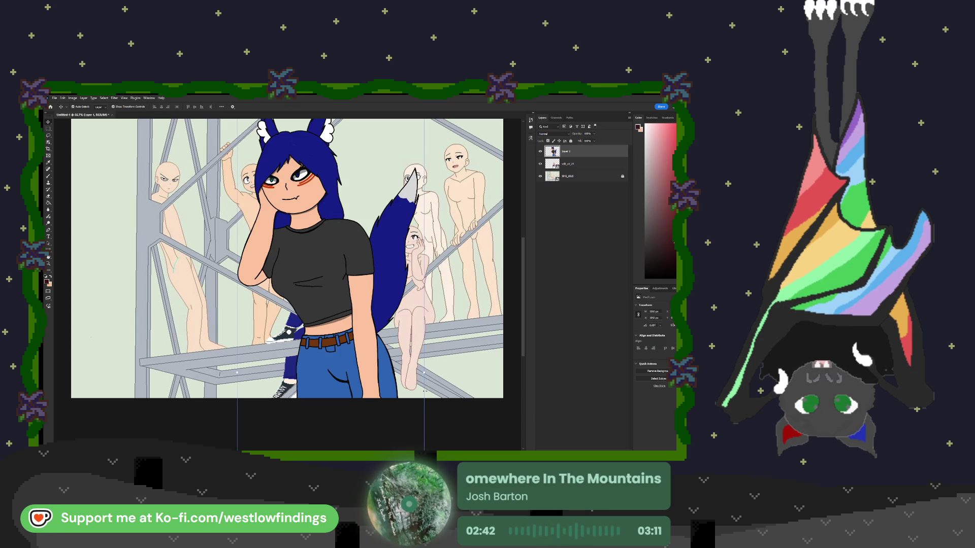
mouse_move(423, 373)
mouse_down()
mouse_move(316, 358)
mouse_move(434, 213)
mouse_move(443, 226)
mouse_up()
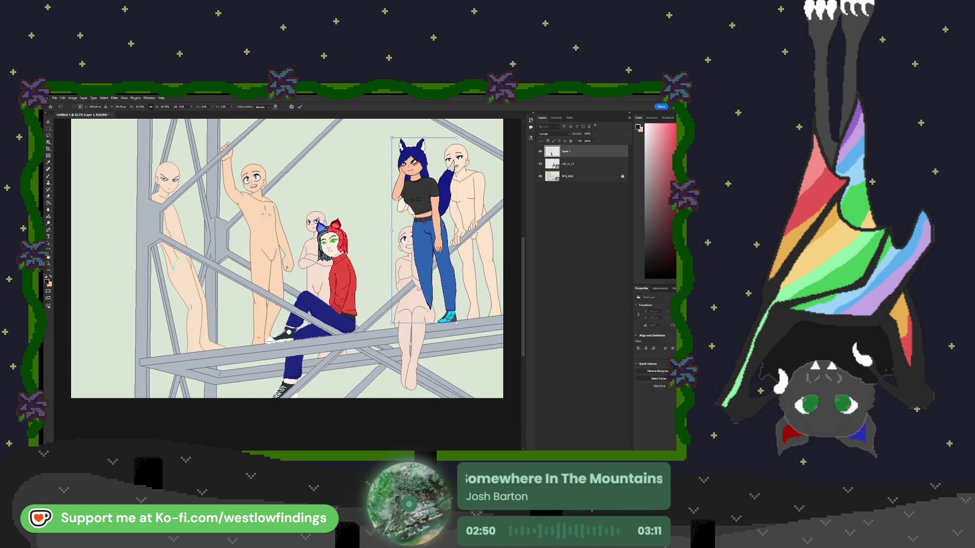
drag(424, 137, 423, 156)
key(Return)
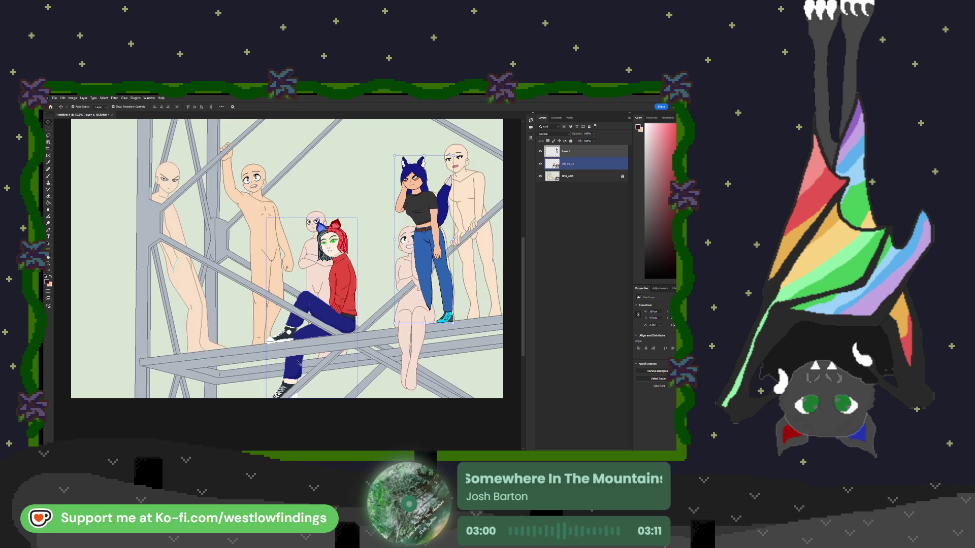
click(613, 449)
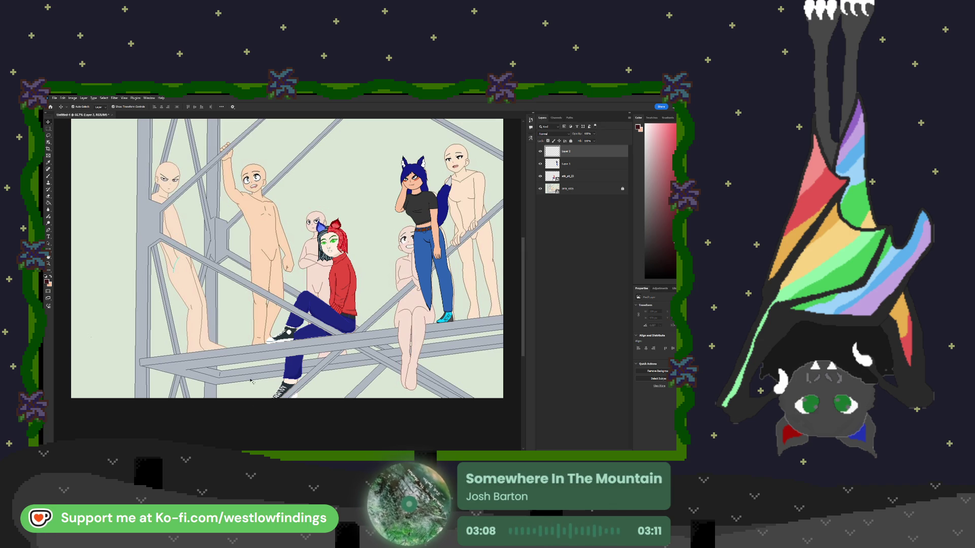
Paste the blonde character in red and scale her onto the middle bar.
key(ctrl+v)
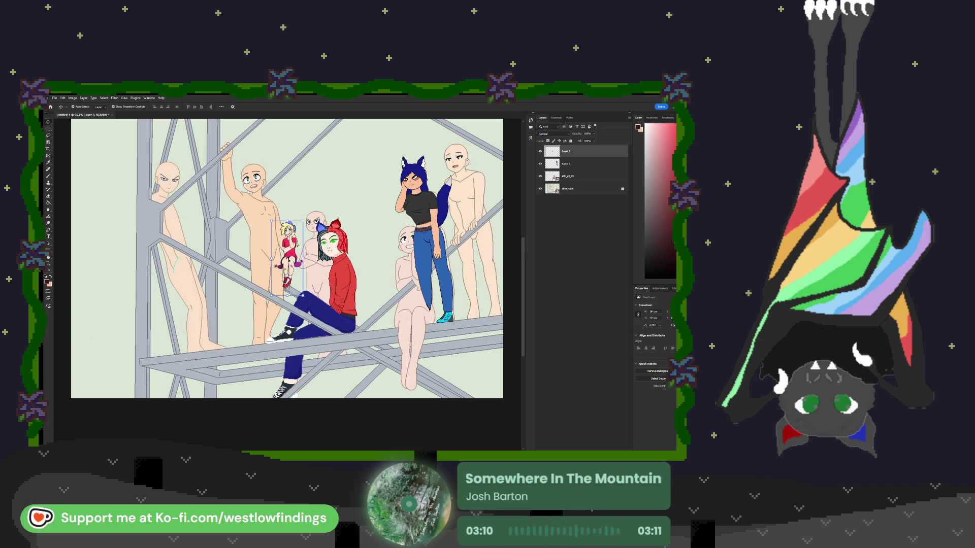
mouse_move(292, 274)
mouse_down()
mouse_move(403, 275)
mouse_move(396, 267)
mouse_up()
mouse_move(411, 306)
mouse_down()
mouse_move(456, 413)
mouse_move(413, 291)
mouse_up()
drag(444, 398, 453, 415)
drag(416, 308, 420, 309)
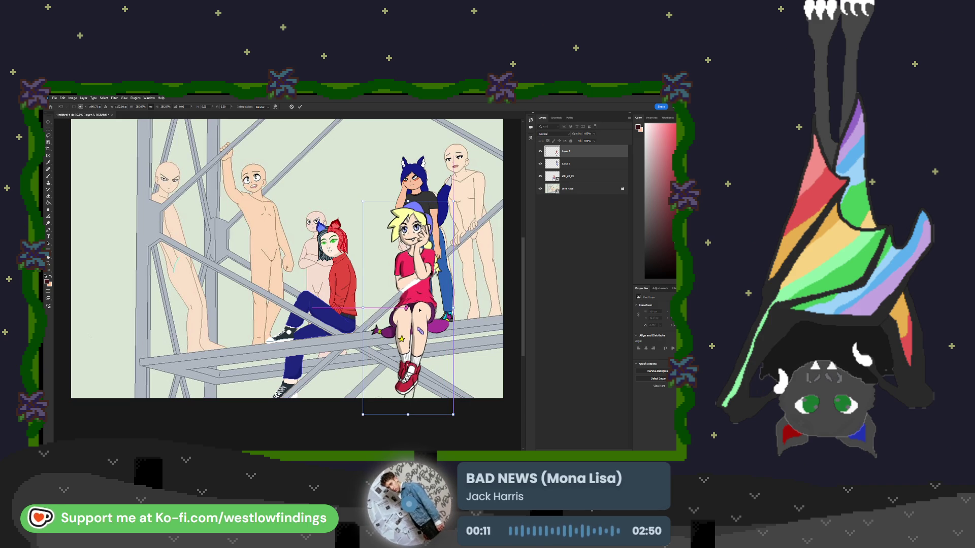
mouse_move(453, 202)
mouse_down()
mouse_move(408, 275)
mouse_move(407, 222)
mouse_up()
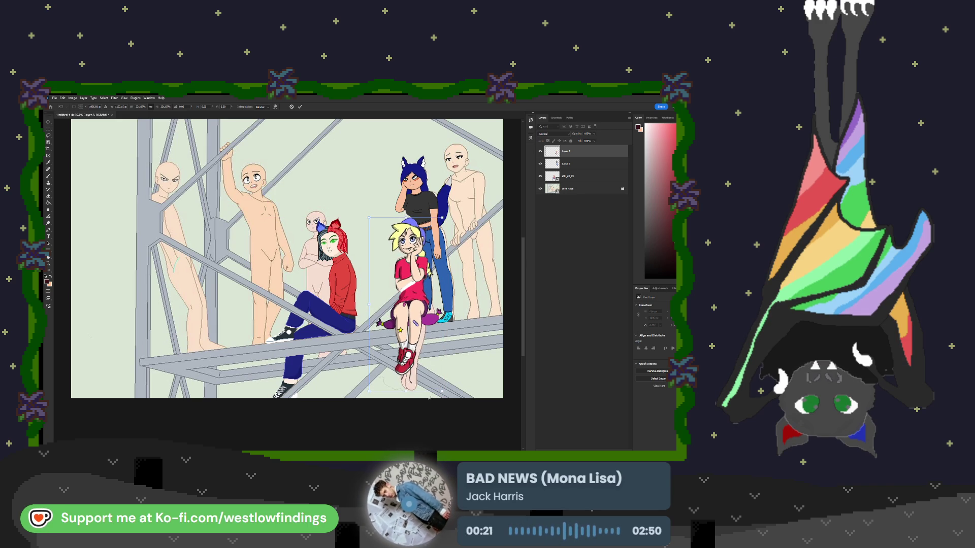
Commit the blonde figure, add a new empty layer, and paste the green-and-purple-haired elf.
key(Return)
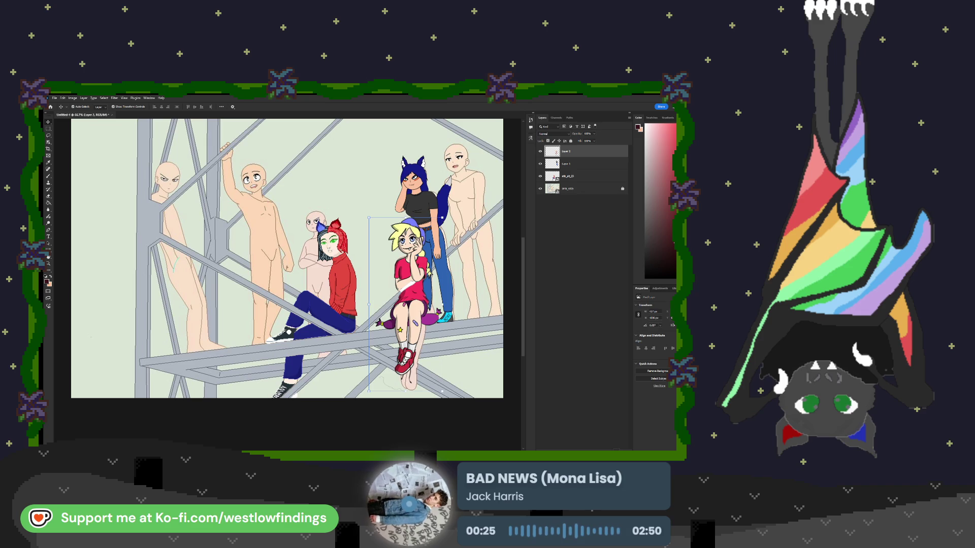
key(ctrl+shift+alt+n)
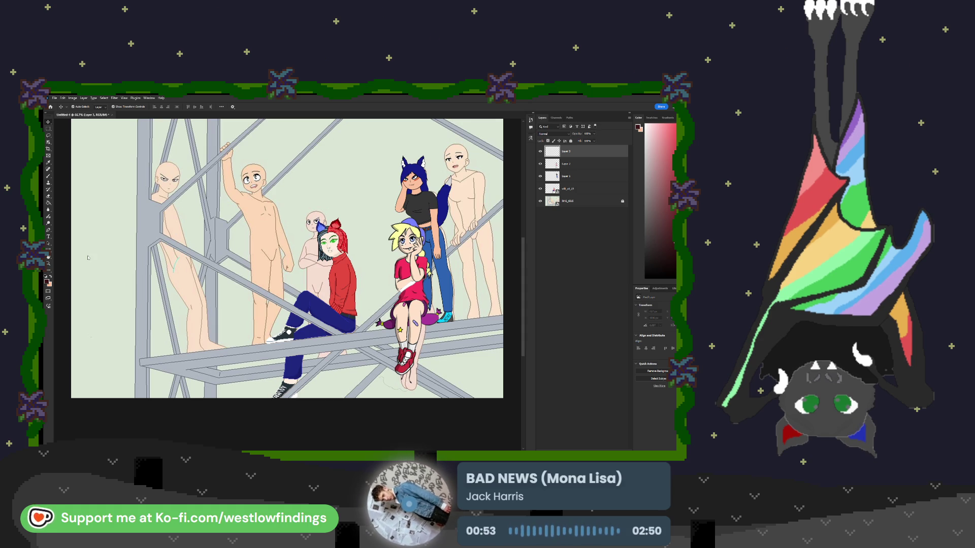
key(ctrl+v)
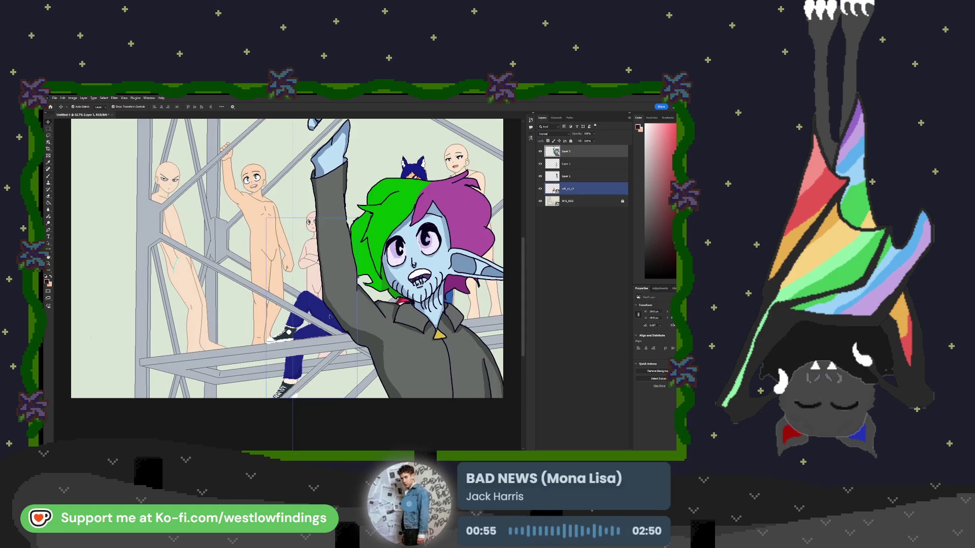
Scale the green-and-purple-haired elf to fit the left raised-arm figure and commit.
drag(384, 337, 271, 311)
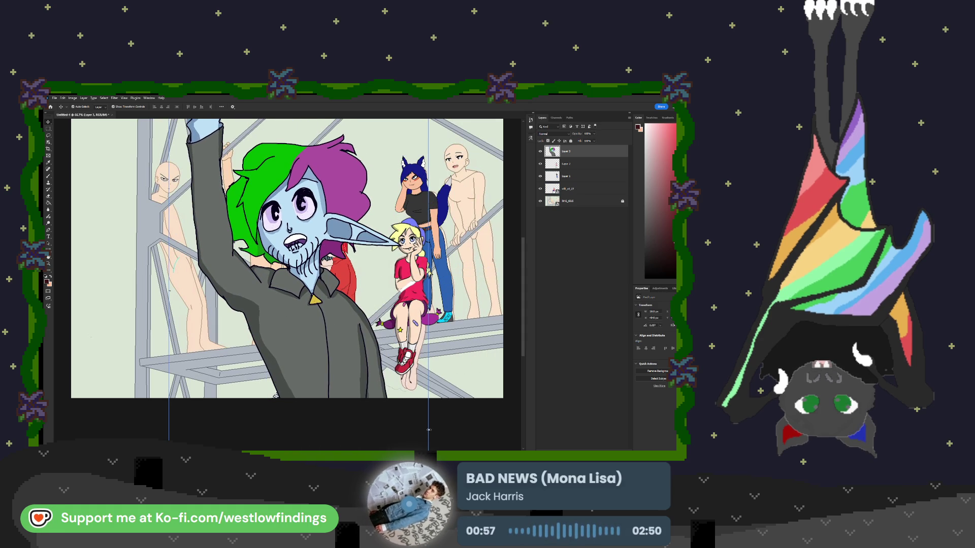
drag(341, 383, 334, 277)
mouse_move(401, 398)
mouse_down()
mouse_move(226, 384)
mouse_move(196, 259)
mouse_move(264, 247)
mouse_move(259, 233)
mouse_up()
mouse_move(273, 318)
mouse_down()
mouse_move(280, 340)
mouse_move(261, 327)
mouse_up()
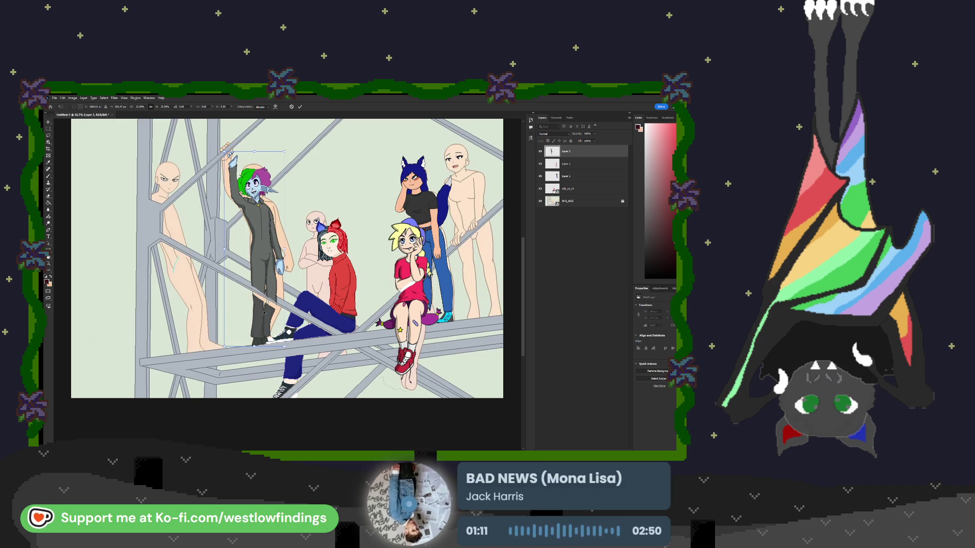
mouse_move(219, 154)
mouse_down()
mouse_move(207, 139)
mouse_move(211, 148)
mouse_move(216, 141)
mouse_up()
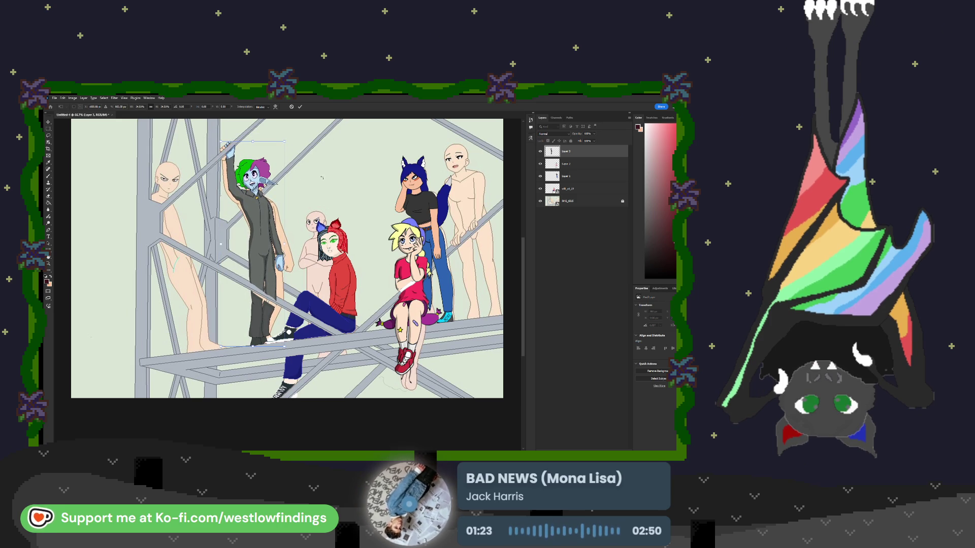
key(Return)
click(354, 291)
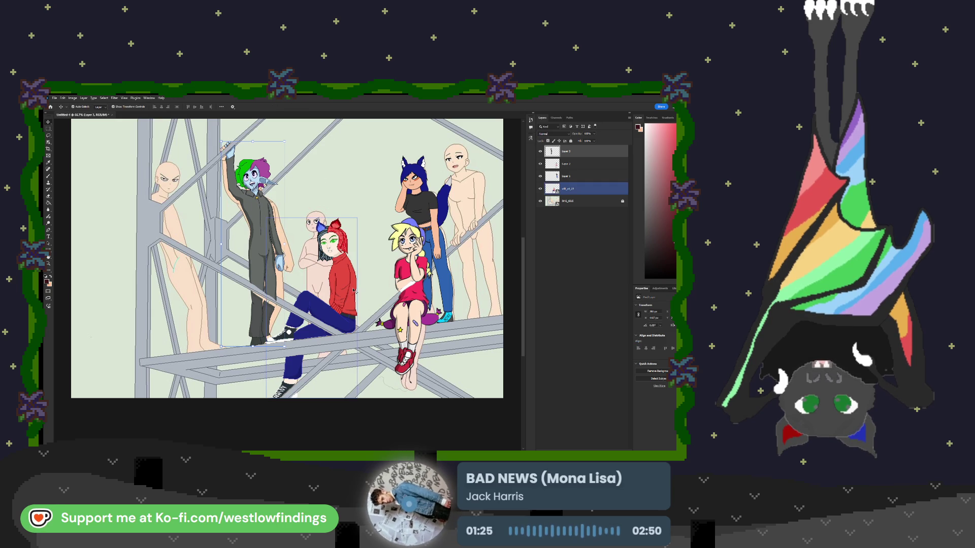
click(358, 263)
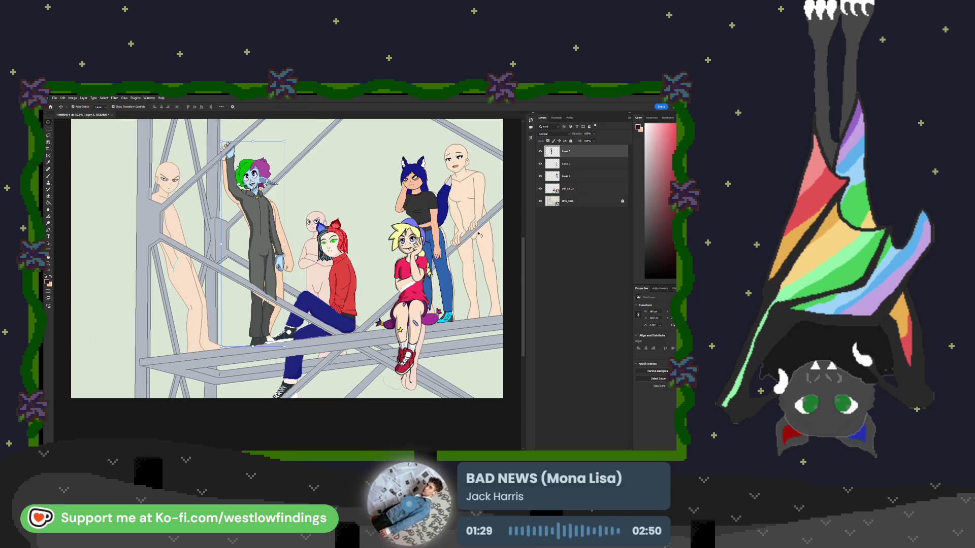
scroll(161, 216, up, 1)
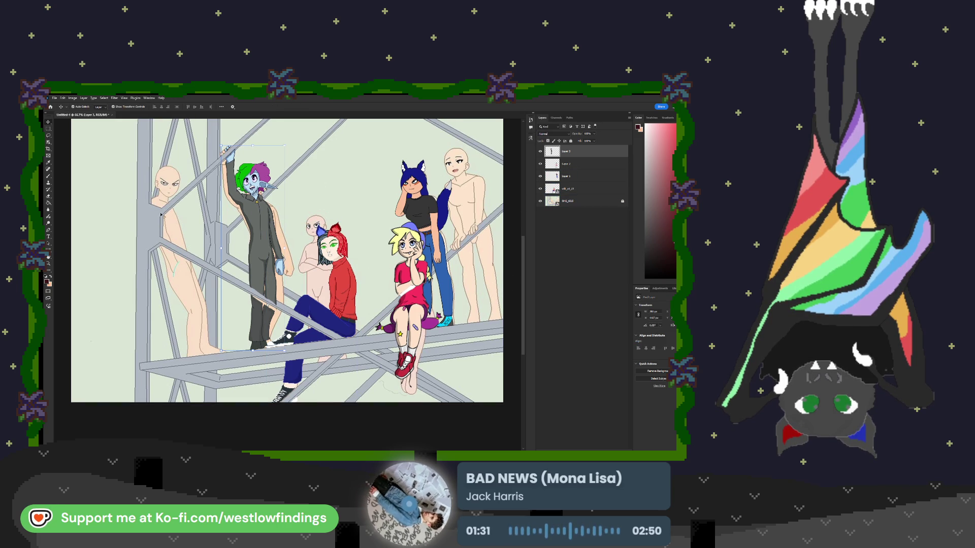
scroll(161, 215, up, 3)
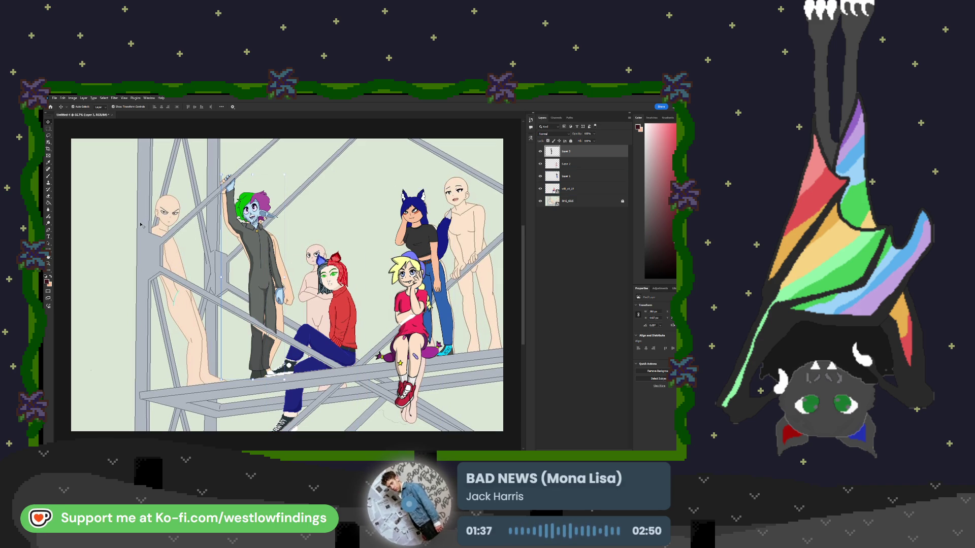
Select all the character layers together and lock them.
click(624, 202)
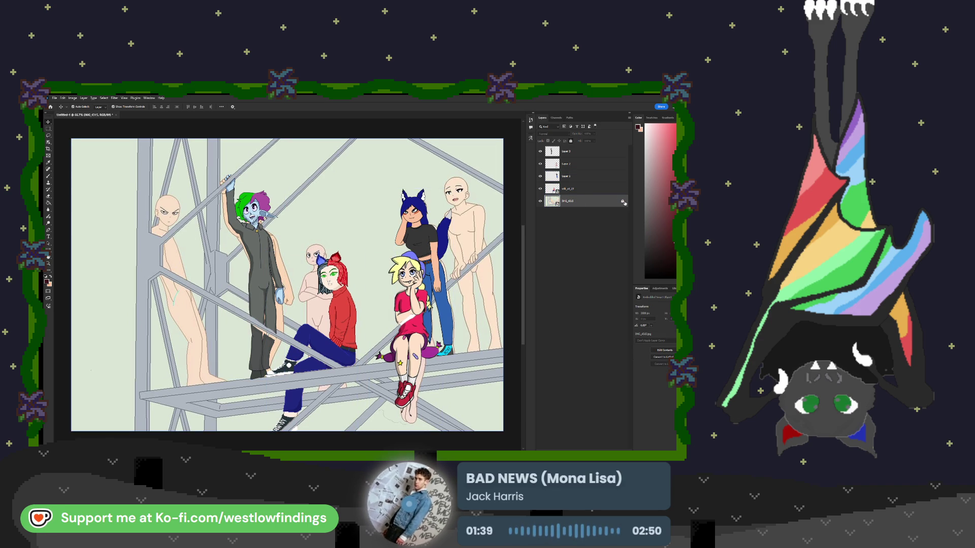
click(601, 189)
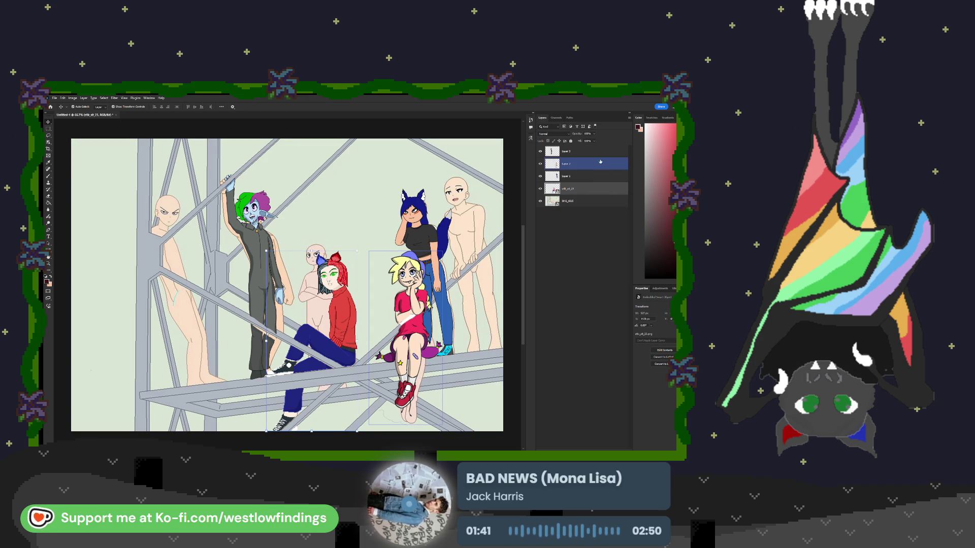
shift+click(601, 152)
click(571, 141)
click(584, 189)
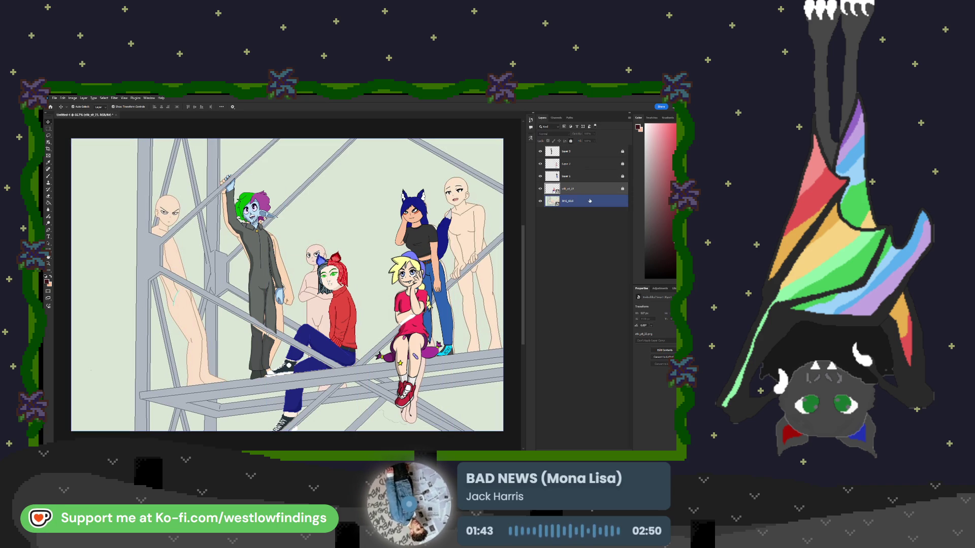
Marquee the whole canvas on the IMG_4315 base sketch and add a layer mask.
click(584, 202)
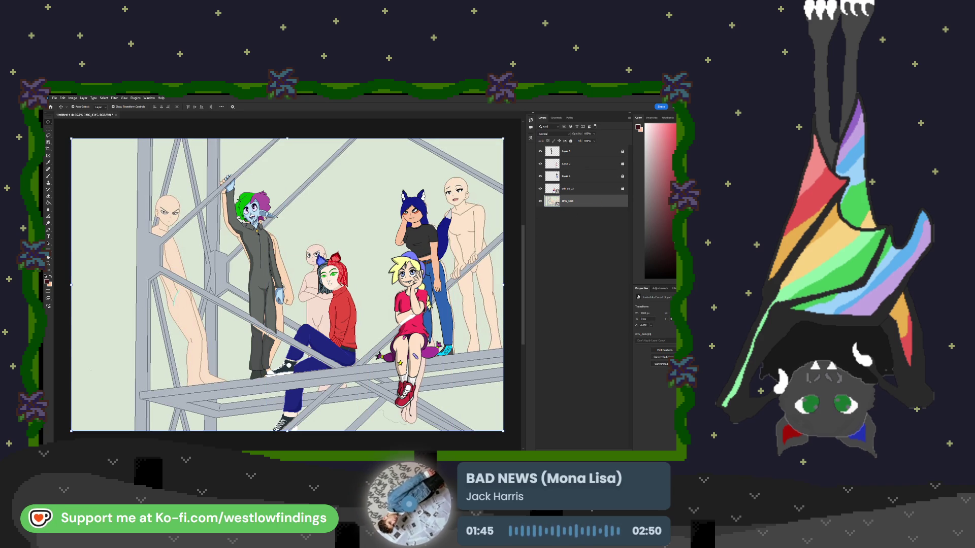
click(48, 129)
scroll(287, 269, down, 2)
scroll(286, 269, up, 1)
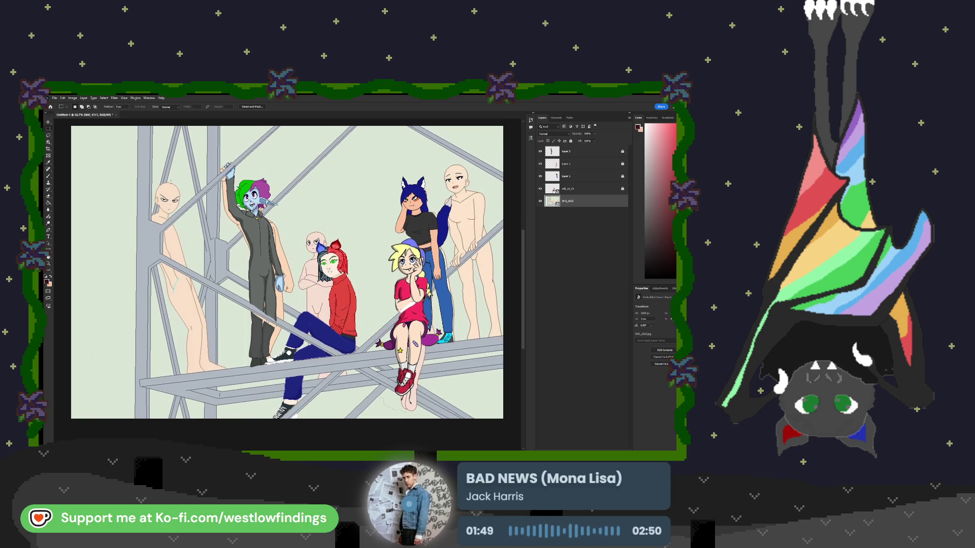
scroll(167, 184, down, 1)
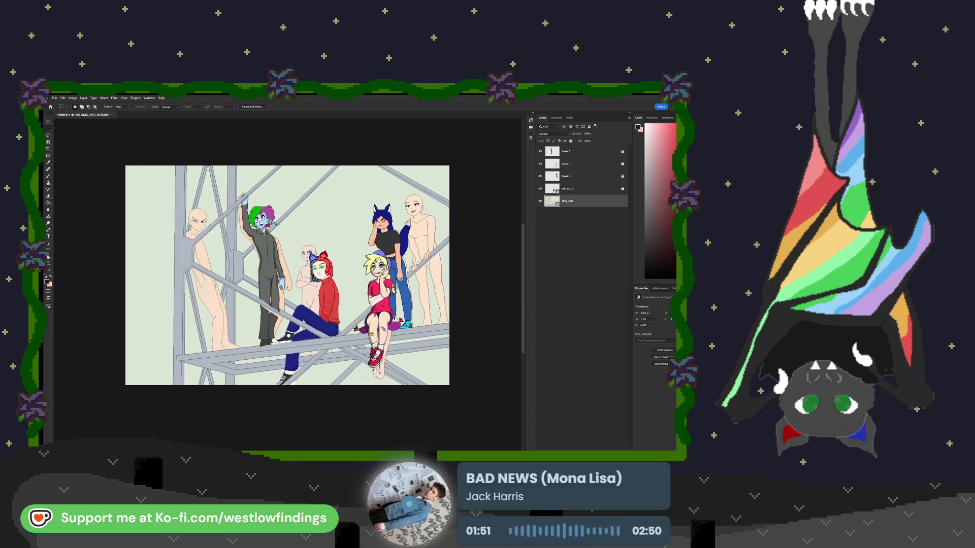
mouse_move(102, 141)
mouse_down()
mouse_move(218, 260)
mouse_move(457, 394)
mouse_up()
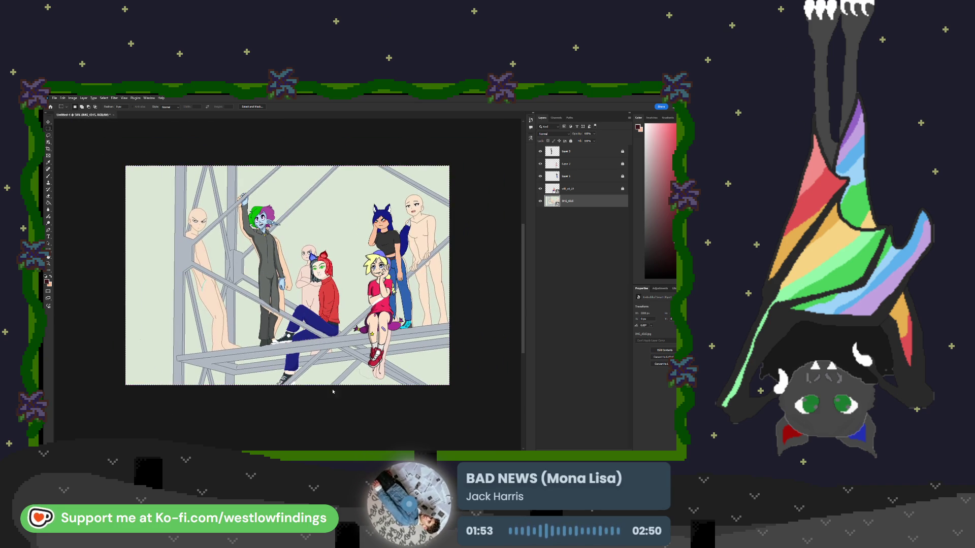
key(ctrl+shift+m)
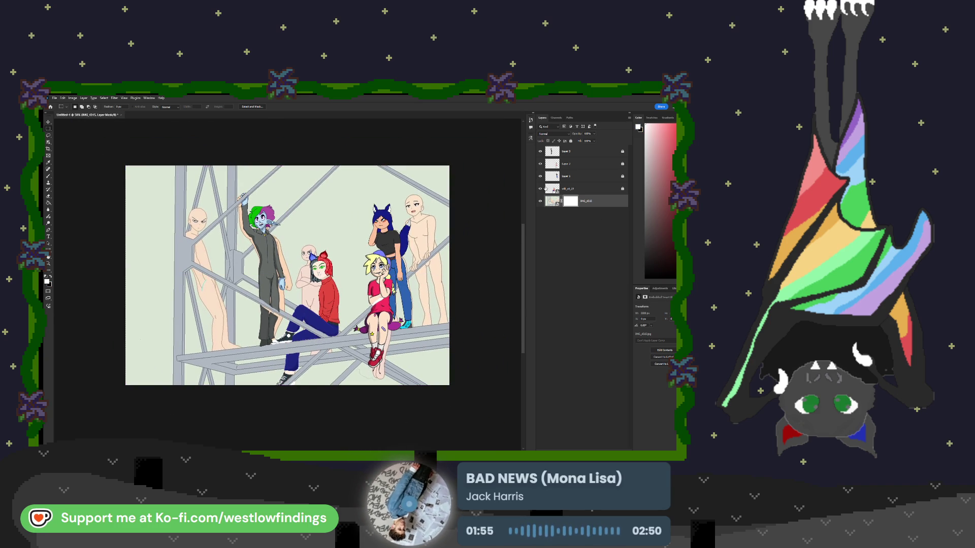
Hide the four character layers, then show the red-haired and blue-haired ones again.
click(539, 151)
click(540, 164)
click(539, 175)
click(540, 188)
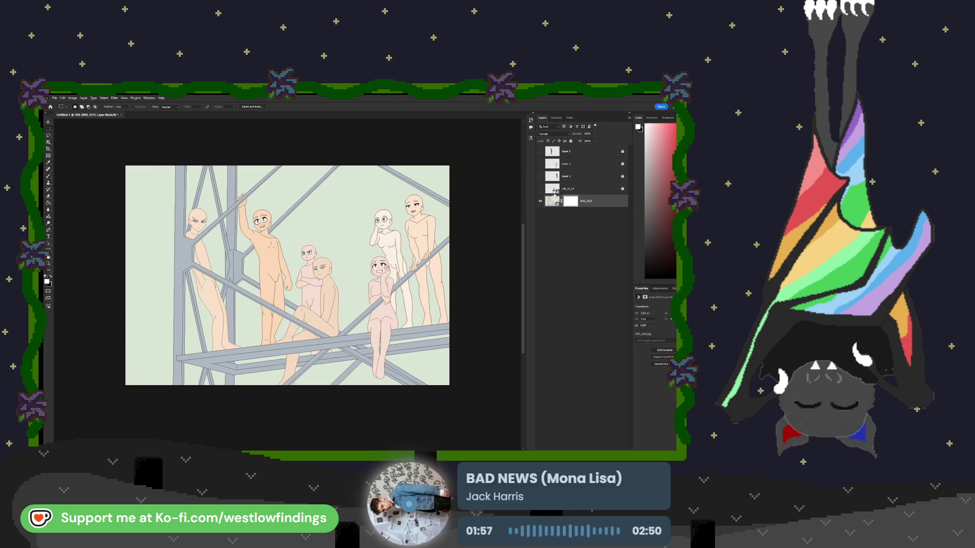
click(540, 188)
click(540, 176)
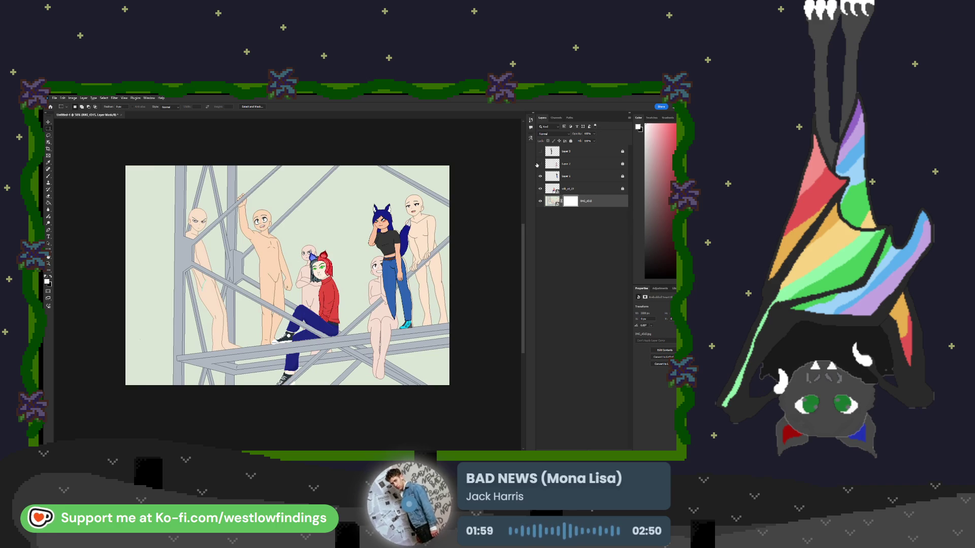
Hide the character layers and open Select and Mask with a size 38 brush.
click(540, 176)
click(539, 188)
click(540, 201)
click(540, 201)
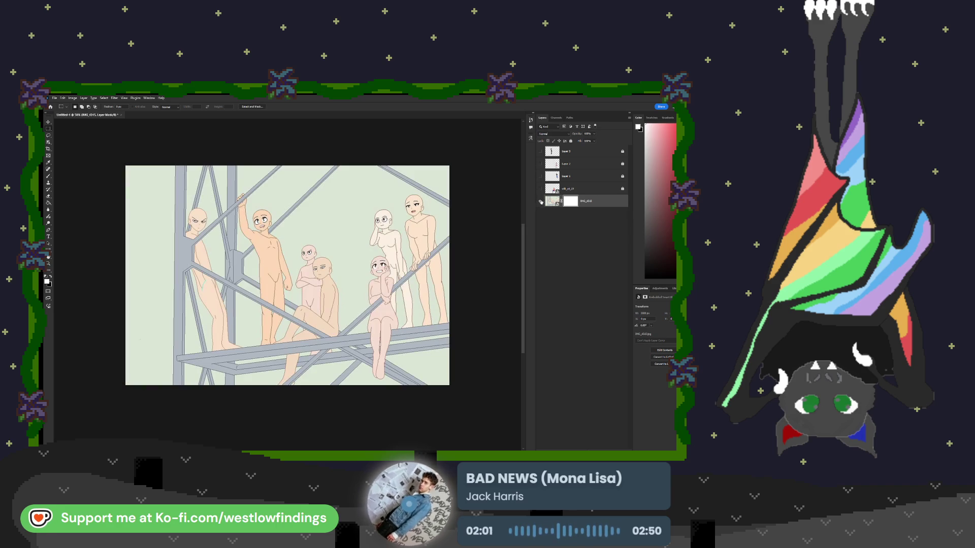
key(ctrl+alt+r)
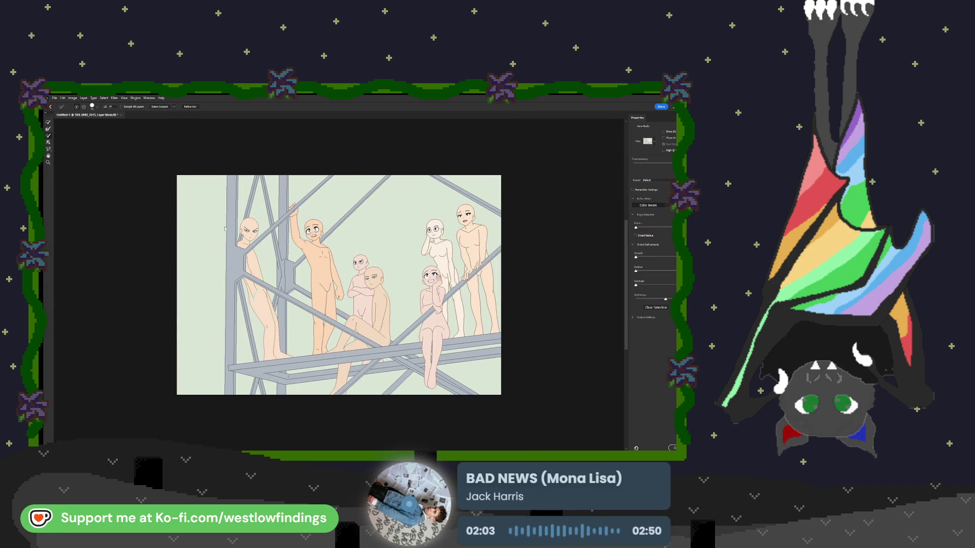
key(w)
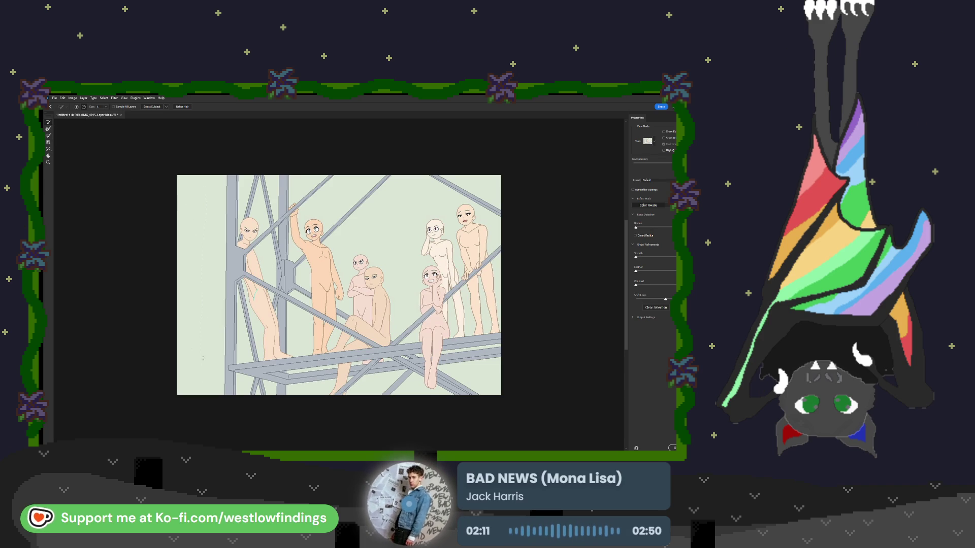
text(38)
Paint the figures and green background out of the mask, leaving nearly everything hidden.
drag(194, 208, 196, 300)
mouse_move(241, 196)
mouse_down()
mouse_move(256, 185)
mouse_move(264, 227)
mouse_up()
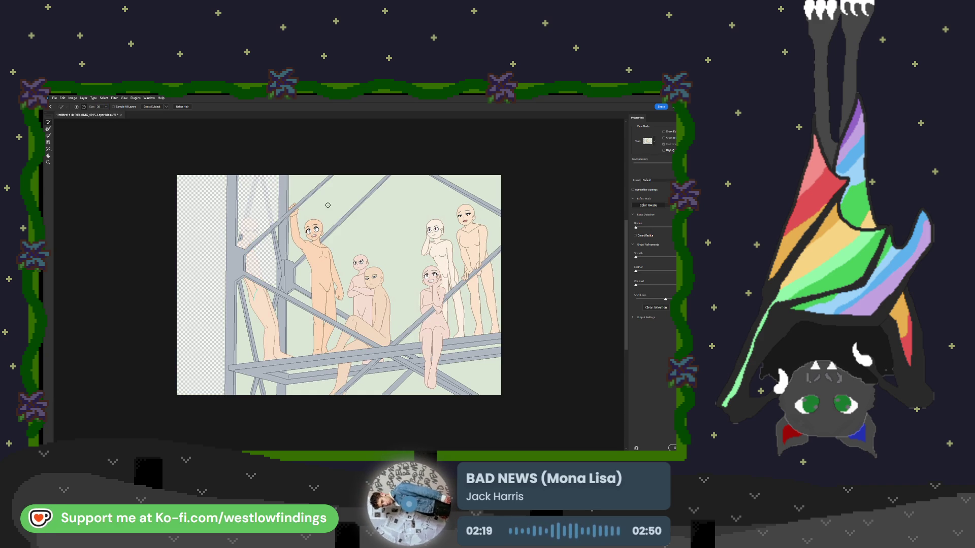
drag(328, 205, 329, 207)
drag(376, 237, 395, 253)
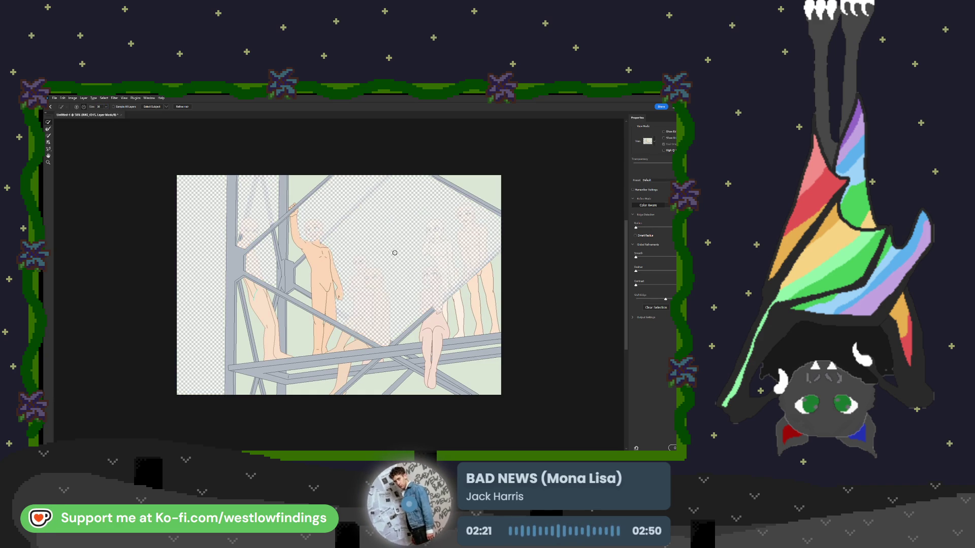
mouse_move(477, 358)
mouse_down()
mouse_move(401, 395)
mouse_move(351, 386)
mouse_up()
mouse_move(291, 375)
mouse_down()
mouse_move(317, 375)
mouse_move(249, 385)
mouse_move(268, 388)
mouse_up()
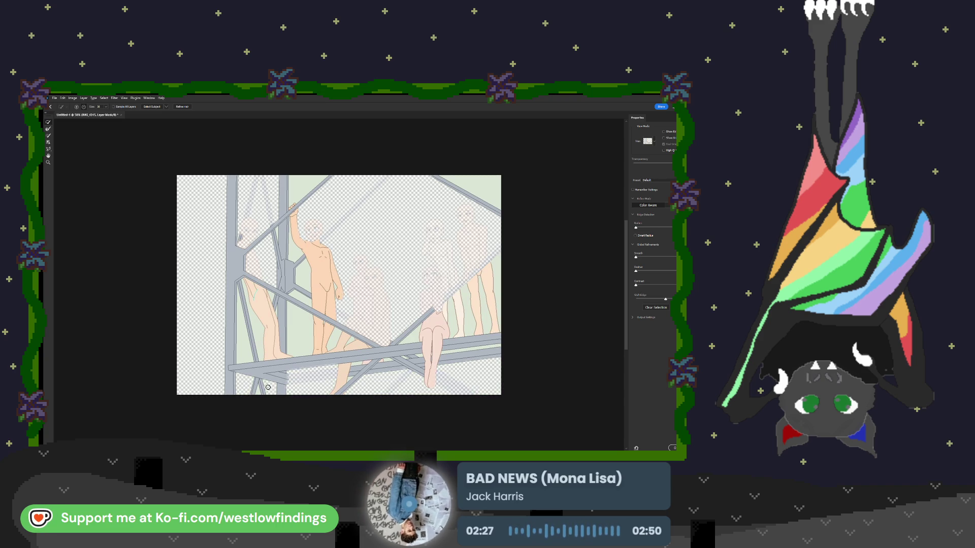
click(257, 349)
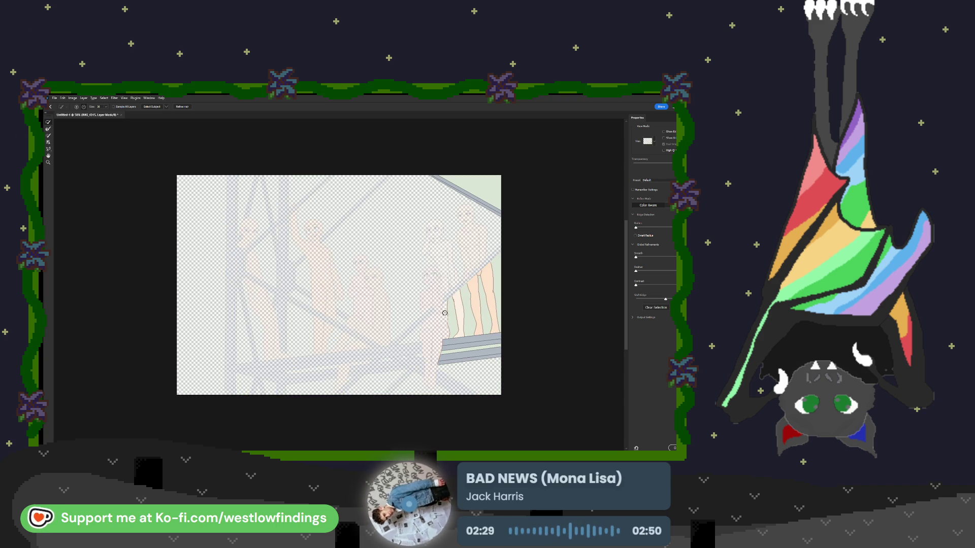
click(475, 346)
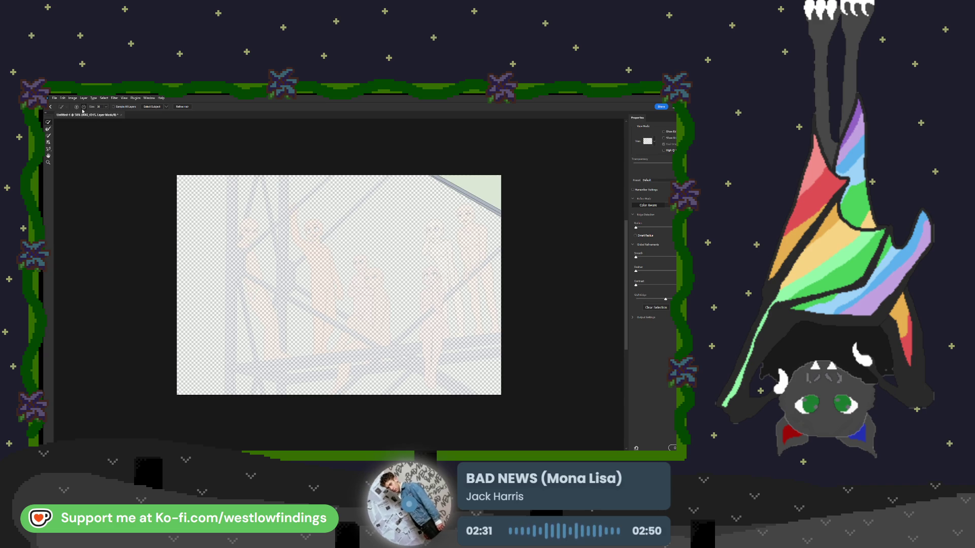
scroll(213, 213, up, 1)
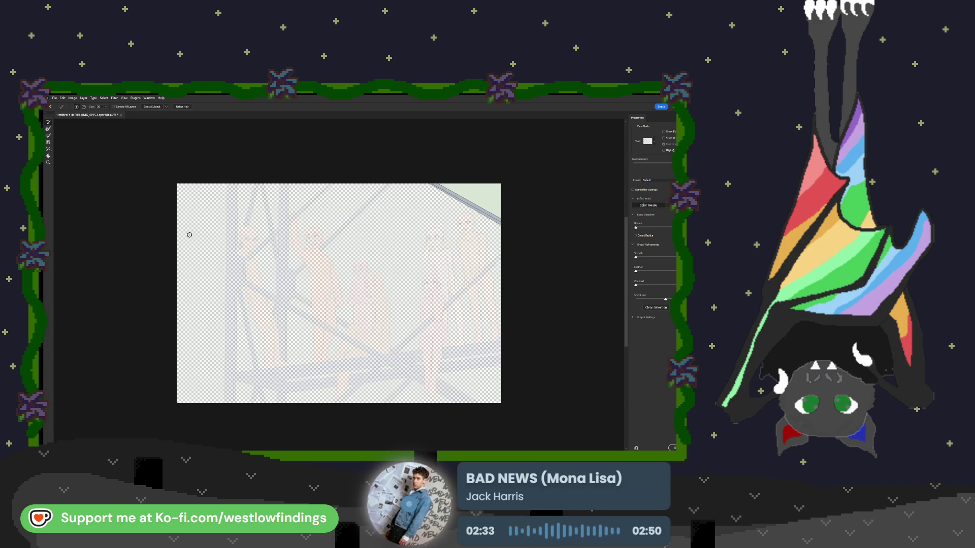
Zoom in and paint the left pole and lower bar back into the mask.
scroll(227, 229, up, 2)
scroll(239, 229, left, 3)
scroll(243, 228, left, 2)
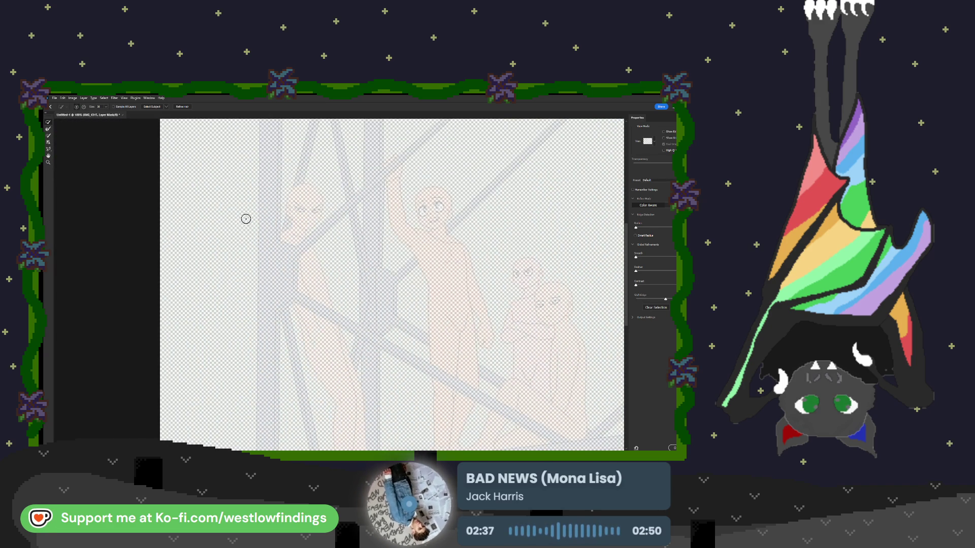
drag(269, 122, 266, 388)
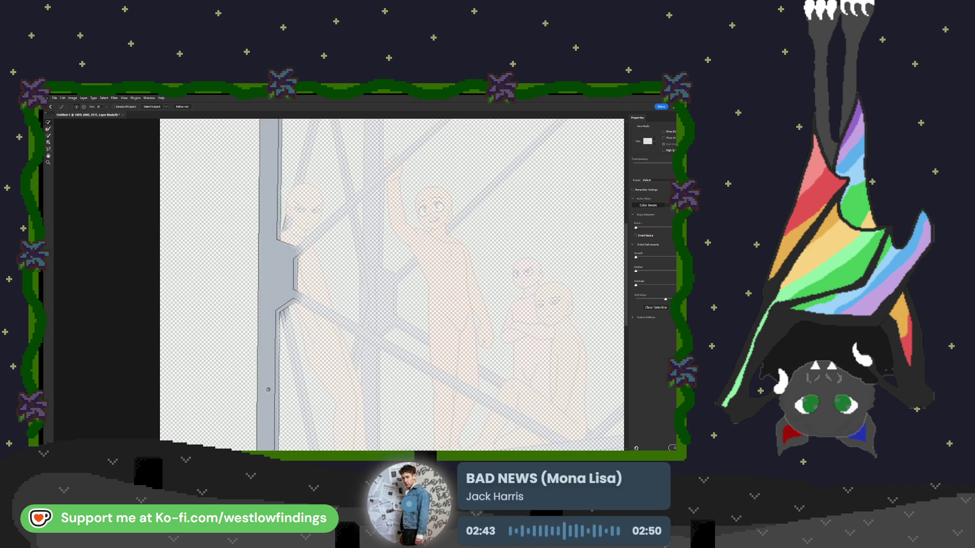
scroll(272, 356, down, 3)
scroll(274, 349, down, 5)
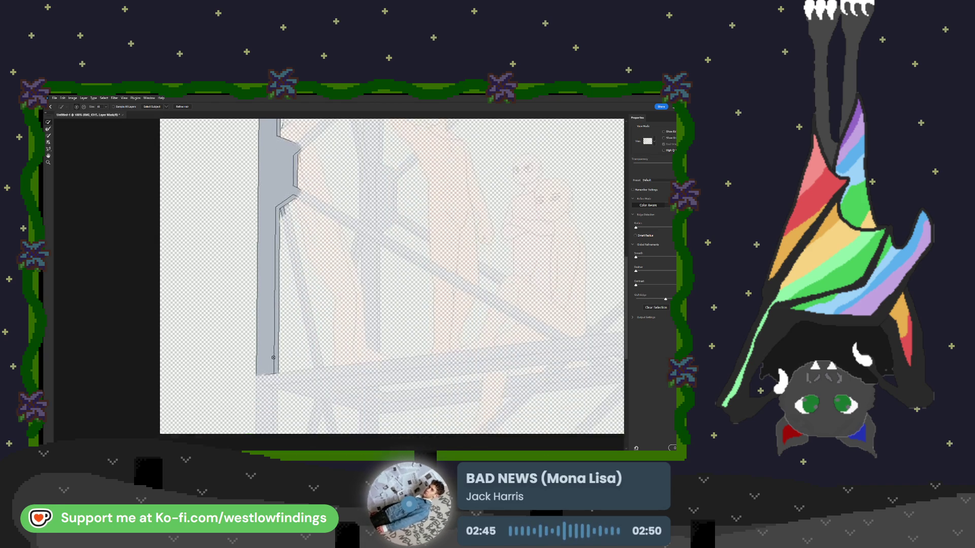
mouse_move(264, 330)
mouse_down()
mouse_move(592, 299)
mouse_move(492, 319)
mouse_up()
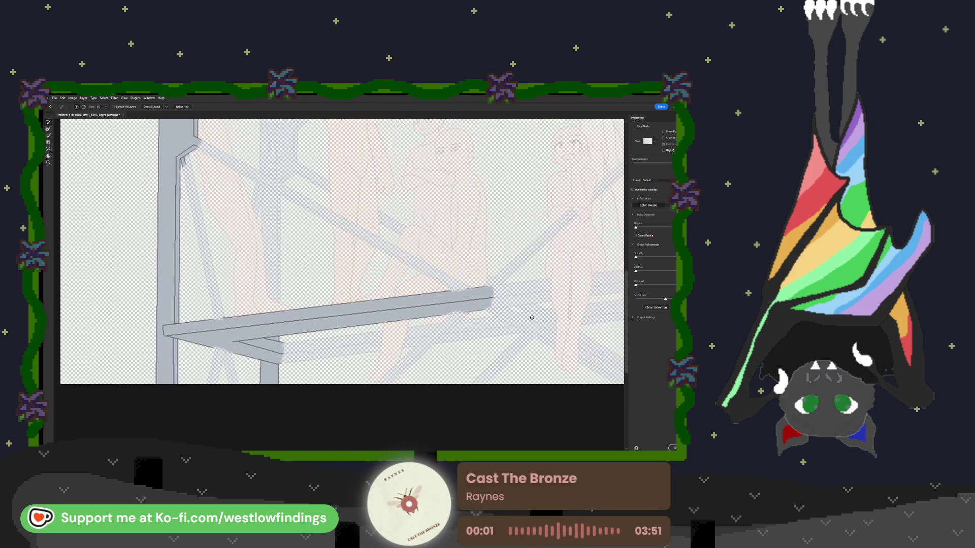
Restore the diagonal and upper struts, undo a stroke that revealed a leg, and enlarge the brush.
click(220, 363)
drag(221, 319, 183, 158)
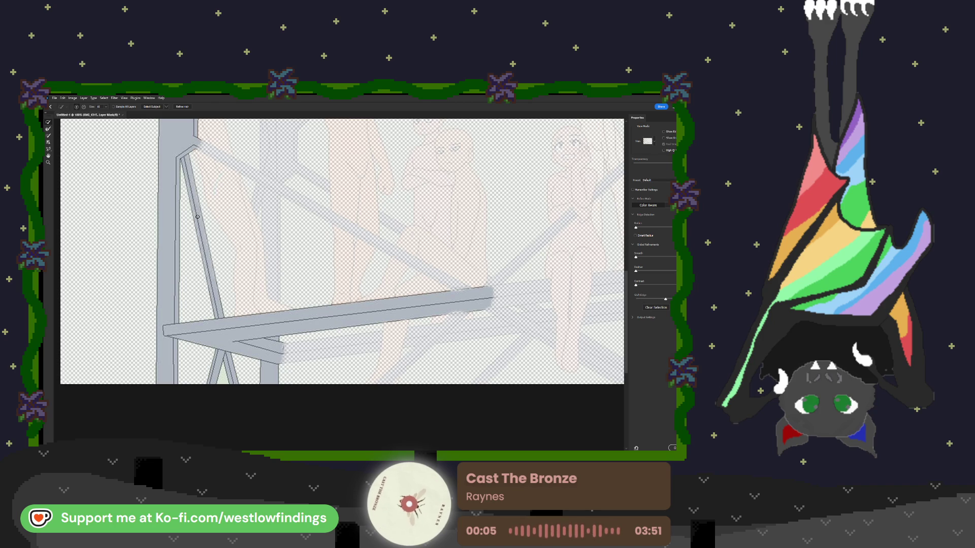
mouse_move(272, 189)
mouse_down()
mouse_move(259, 178)
mouse_move(269, 228)
mouse_up()
key(ctrl+z)
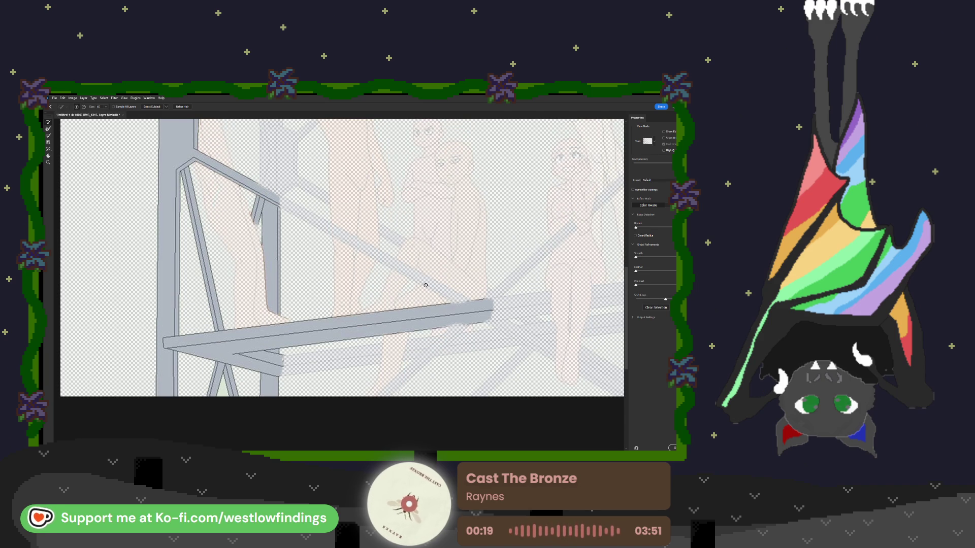
key(bracketright)
key(ctrl+minus)
key(ctrl+minus)
key(ctrl+minus)
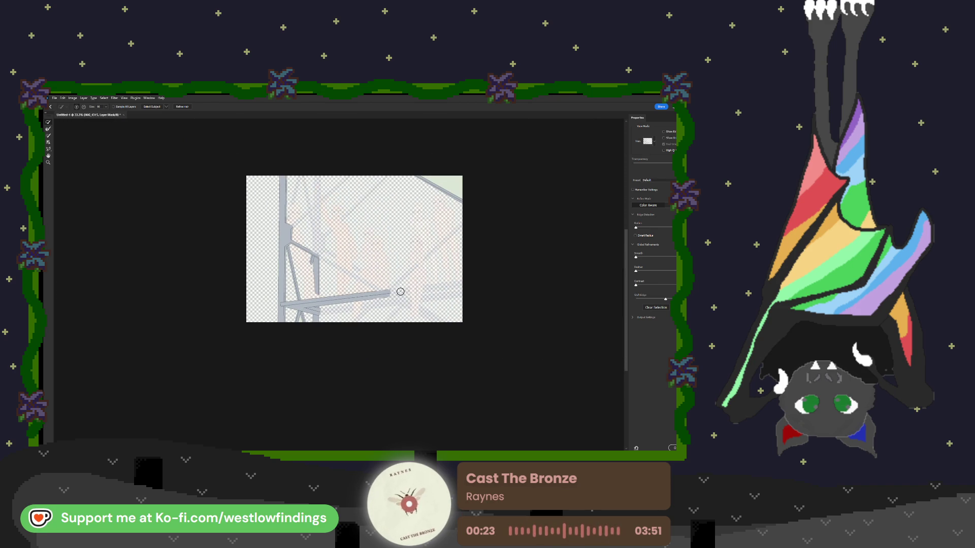
Refine the mask edge along the bench and down the left vertical post.
mouse_move(407, 292)
mouse_down()
mouse_move(455, 289)
mouse_move(316, 309)
mouse_up()
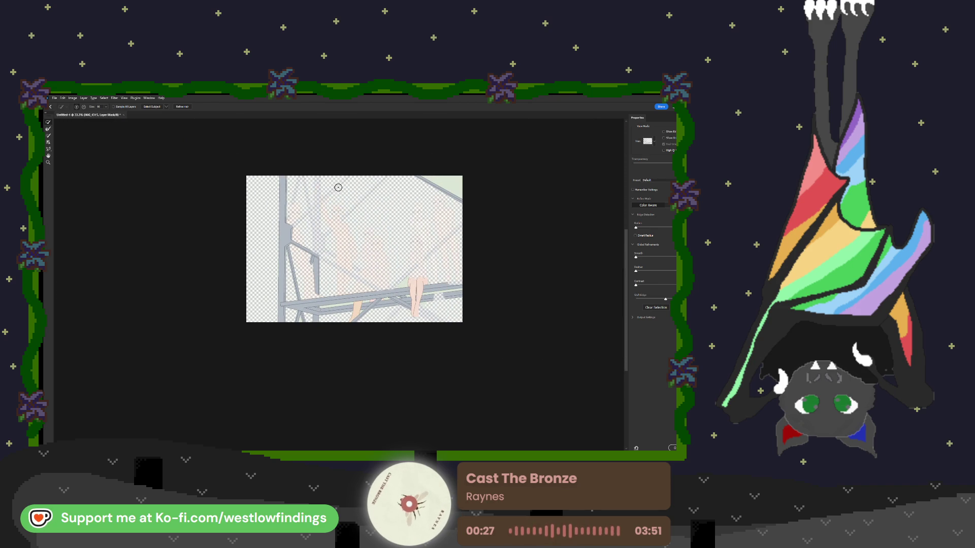
drag(318, 196, 315, 238)
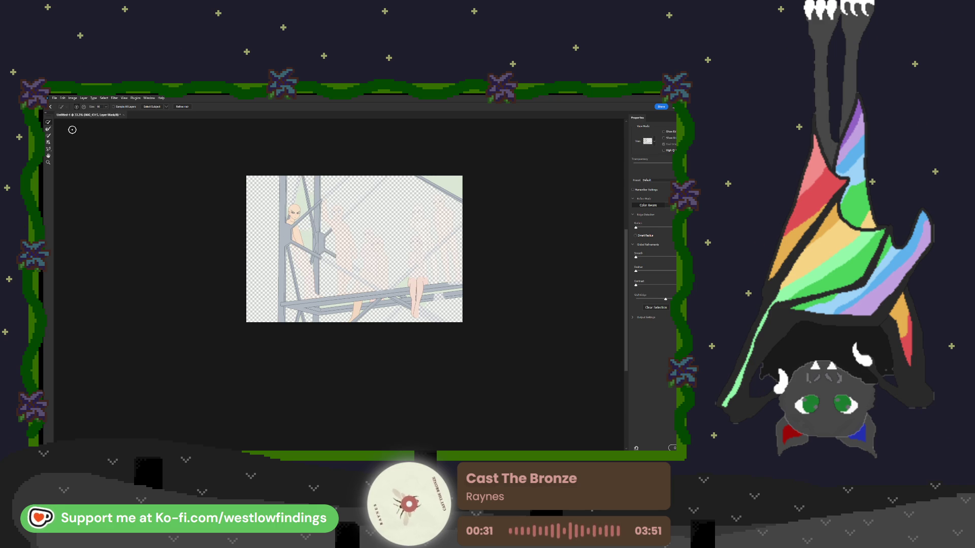
click(49, 150)
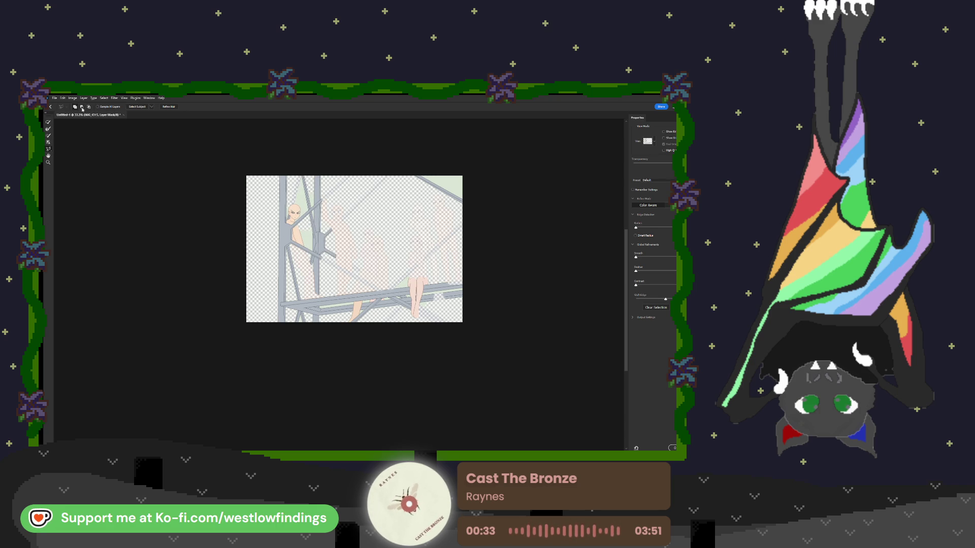
Refine the mask along the diagonal pole, hiding the bald figure's head beside it.
scroll(284, 227, up, 2)
key(ctrl+plus)
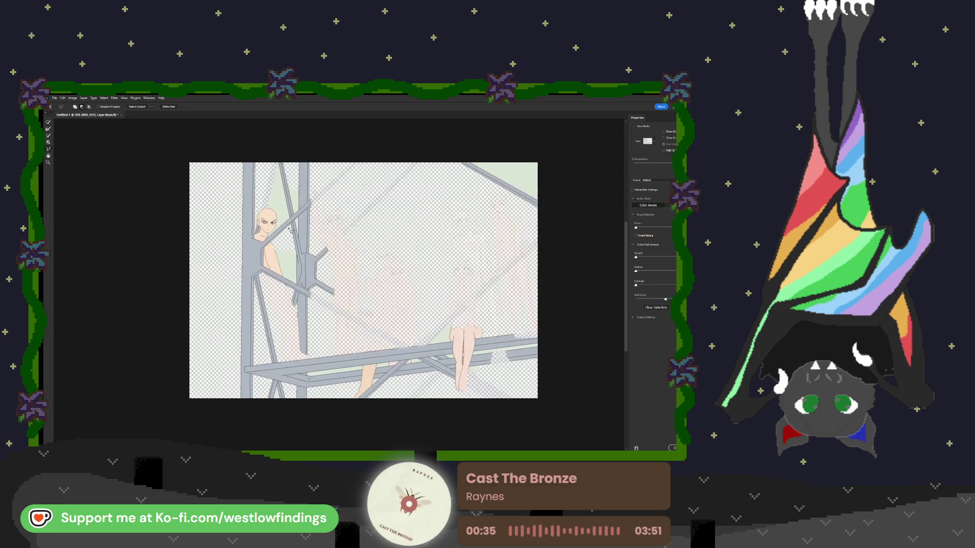
scroll(261, 191, up, 2)
drag(263, 195, 278, 262)
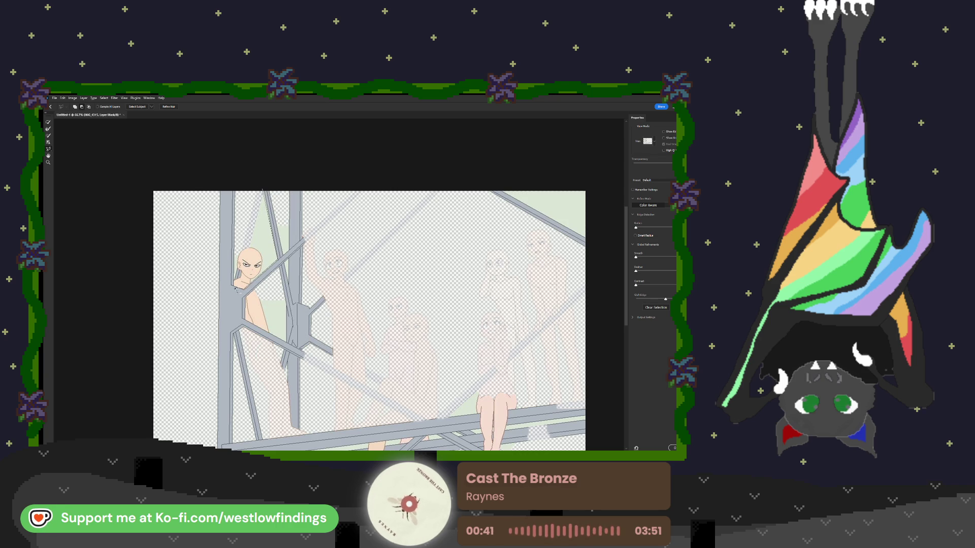
mouse_move(236, 283)
mouse_down()
mouse_move(238, 235)
mouse_move(262, 191)
mouse_up()
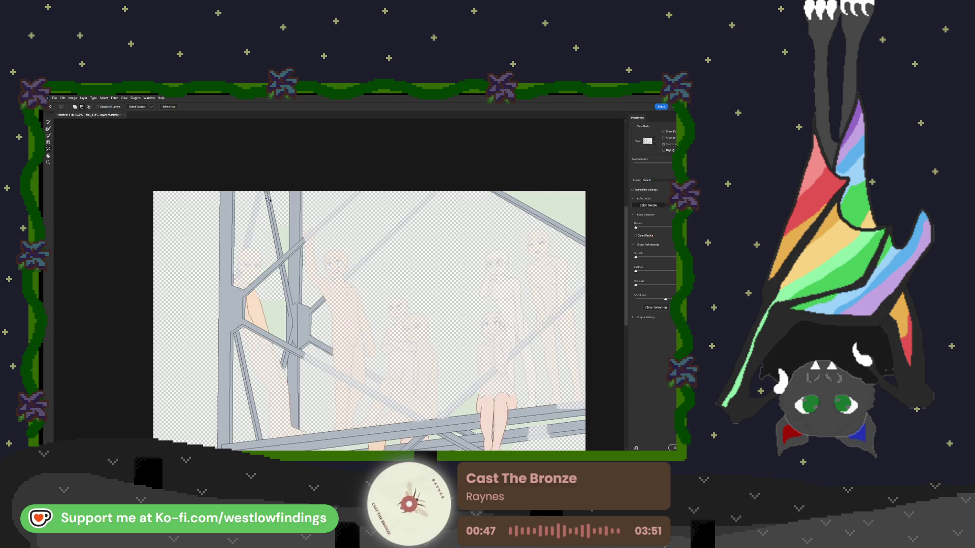
scroll(264, 208, up, 2)
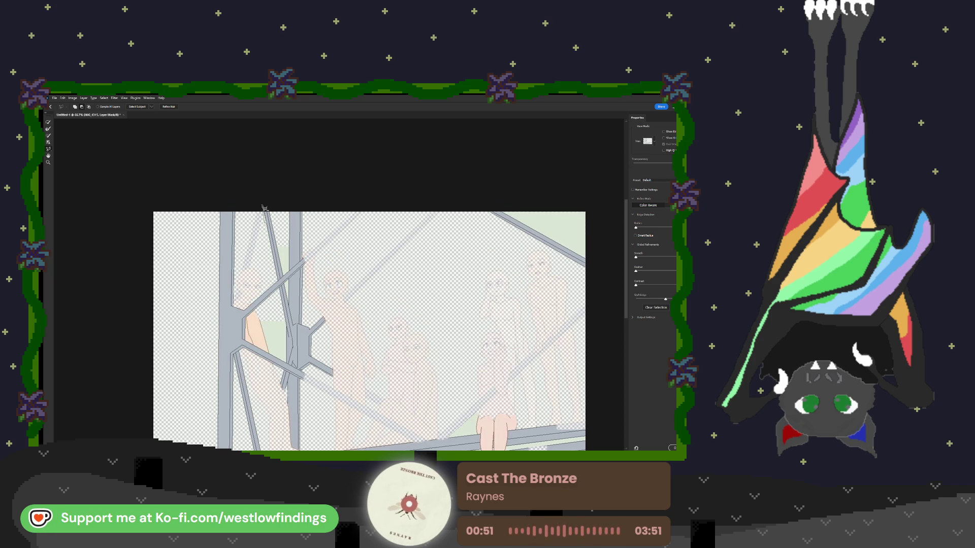
drag(262, 209, 281, 266)
Trace the beam edge near the raised hand with the Polygonal Lasso and apply it to the mask.
scroll(285, 269, up, 5)
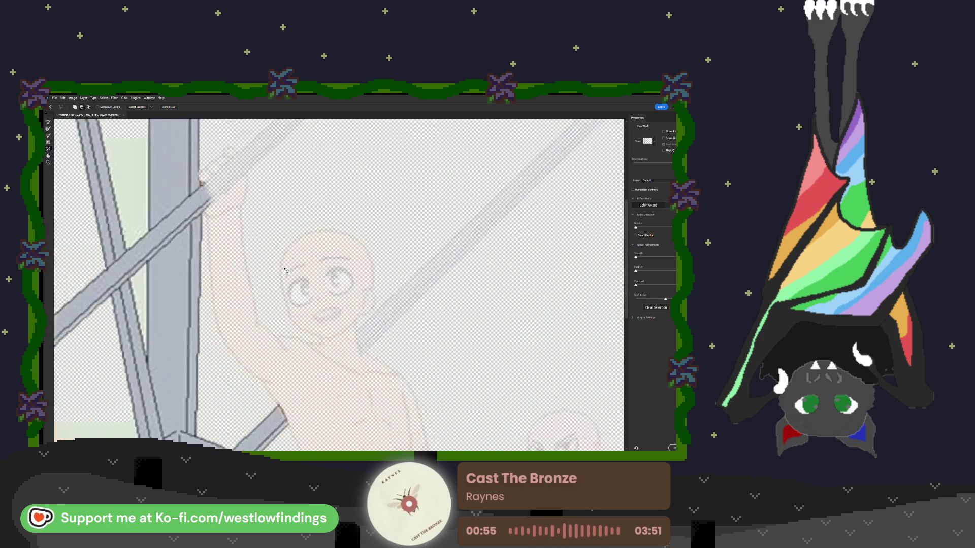
scroll(292, 264, left, 5)
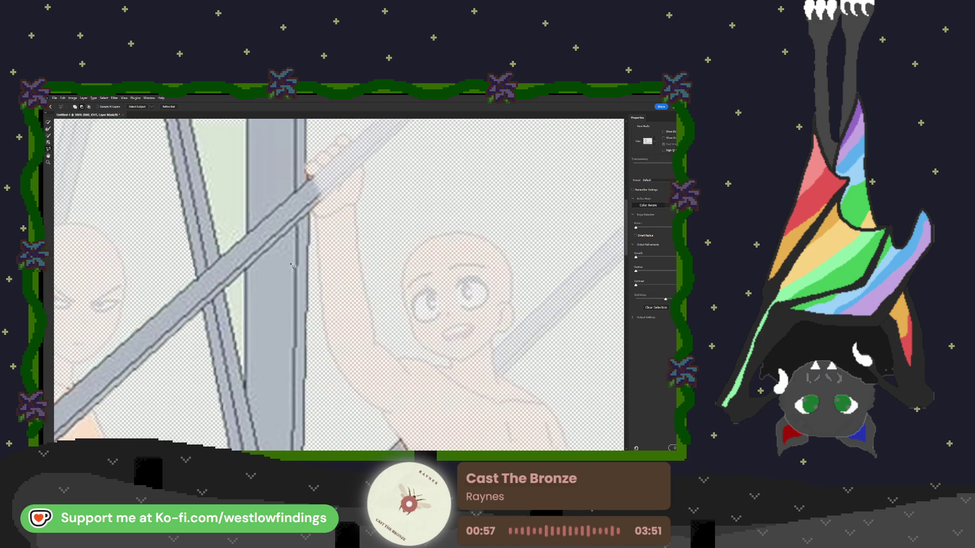
scroll(297, 260, up, 5)
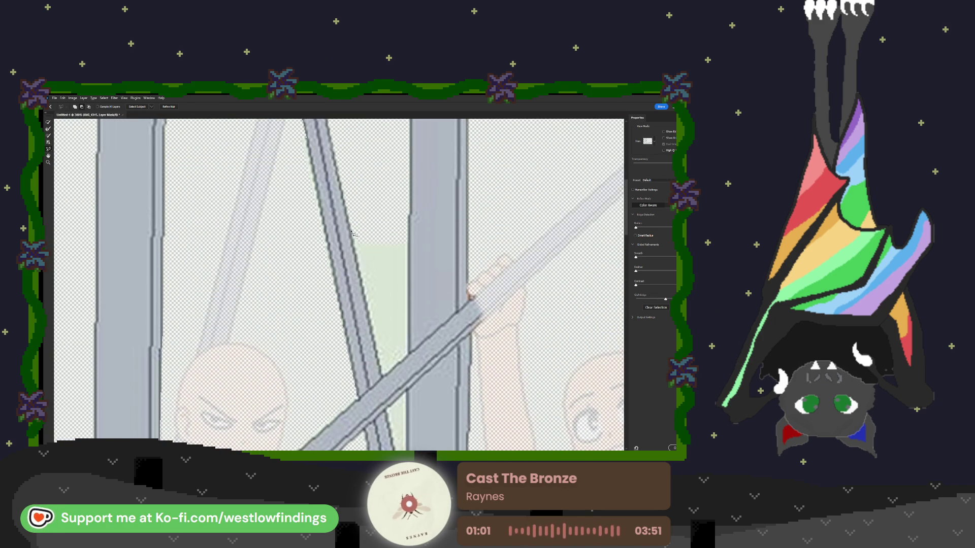
click(354, 245)
click(383, 377)
click(408, 225)
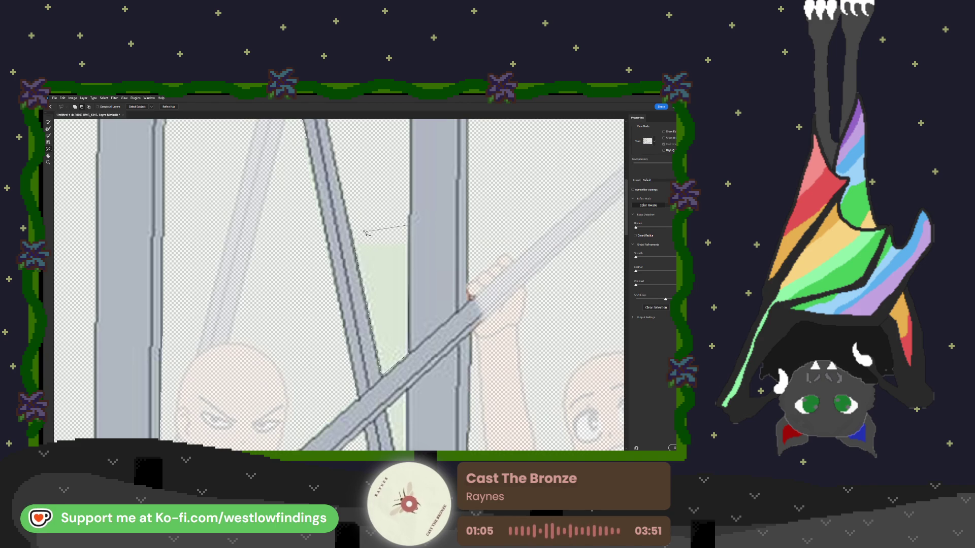
click(354, 231)
Mask the pale green gap between the crossing bars and refine the diagonal bar's lower edge at 200%.
scroll(468, 222, down, 3)
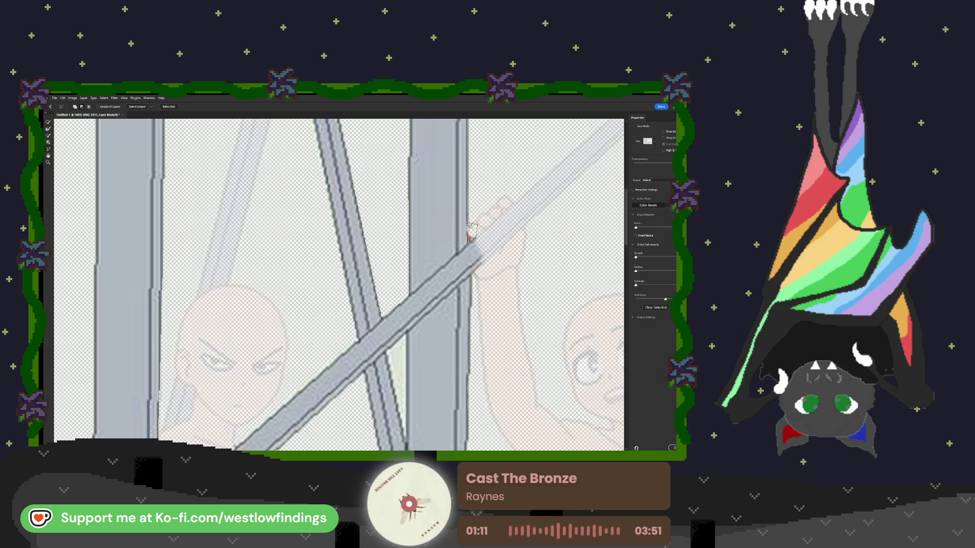
scroll(402, 312, down, 2)
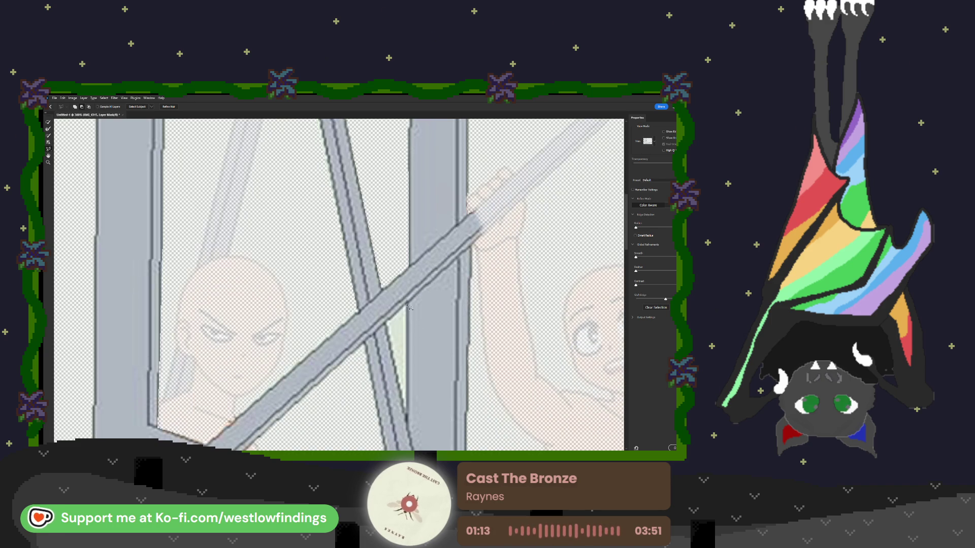
drag(398, 352, 410, 409)
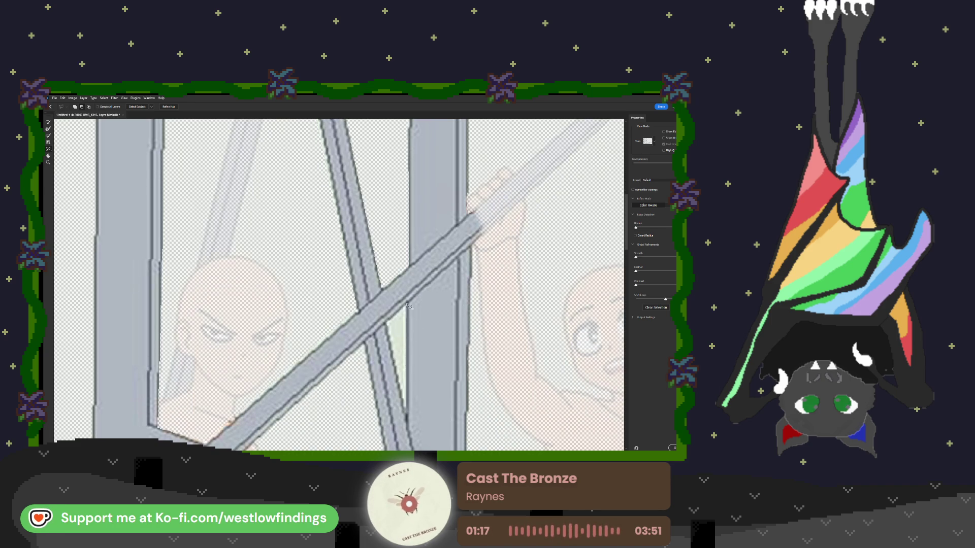
scroll(421, 322, down, 2)
key(ctrl+minus)
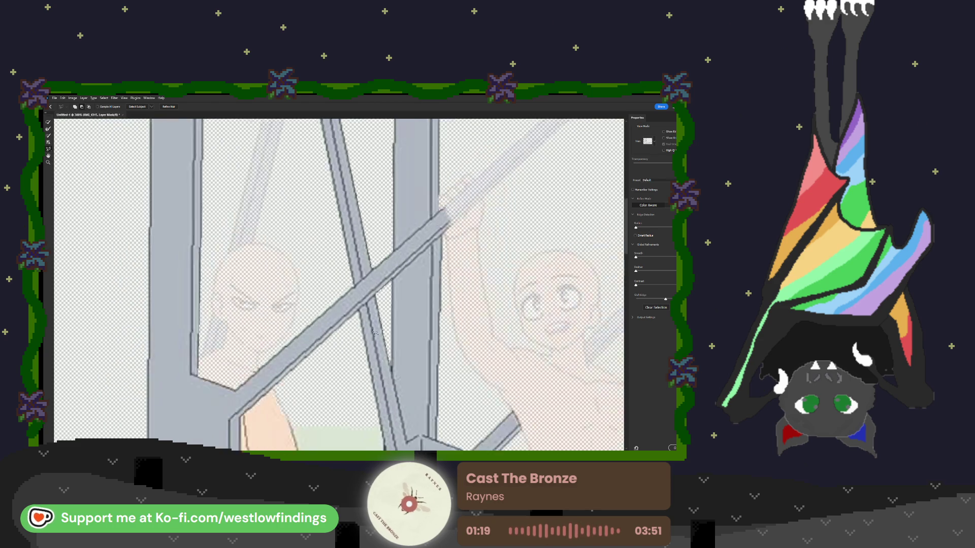
mouse_move(356, 290)
mouse_down()
mouse_move(253, 377)
mouse_move(354, 287)
mouse_up()
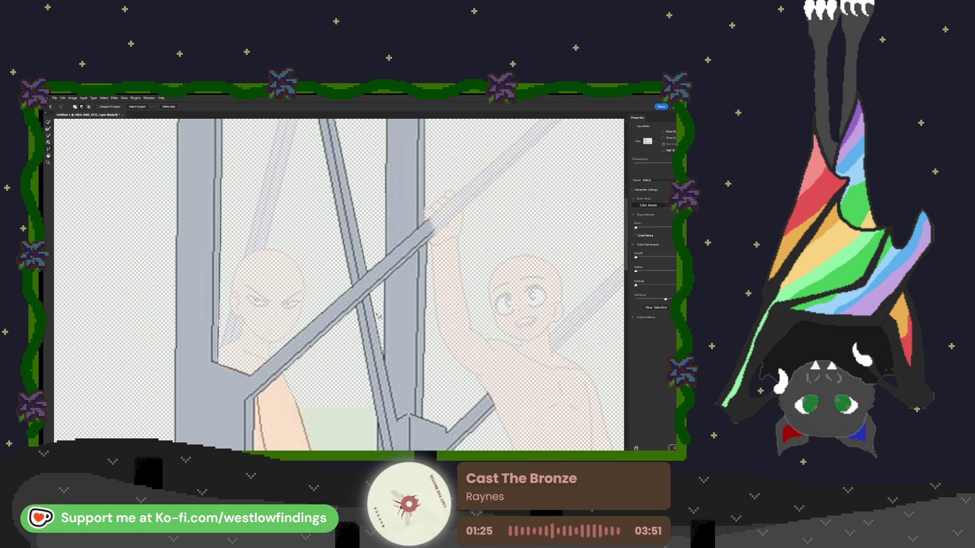
Refine the mask along the grey bar edge with brush strokes and a straight refinement line.
scroll(400, 345, right, 2)
scroll(400, 345, right, 1)
scroll(386, 336, down, 4)
scroll(342, 318, down, 2)
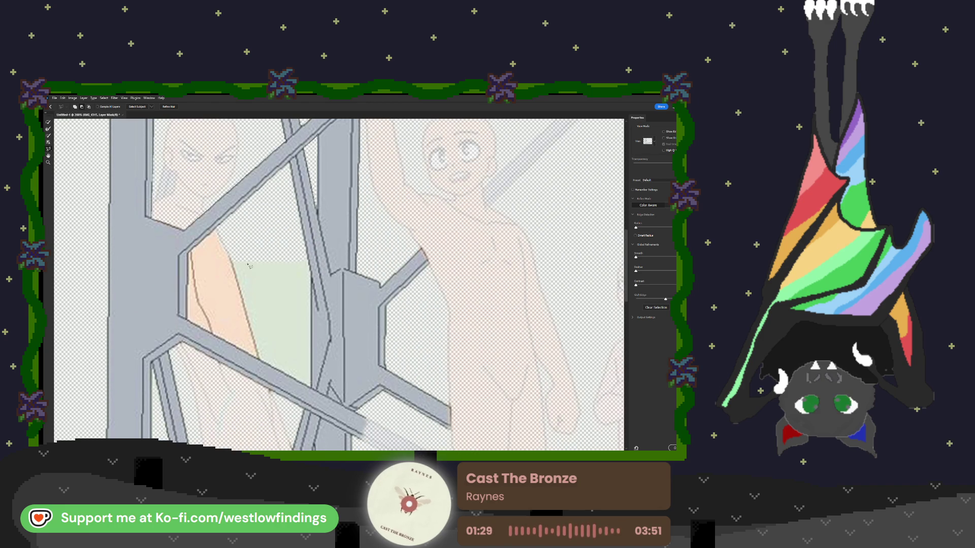
drag(221, 225, 189, 255)
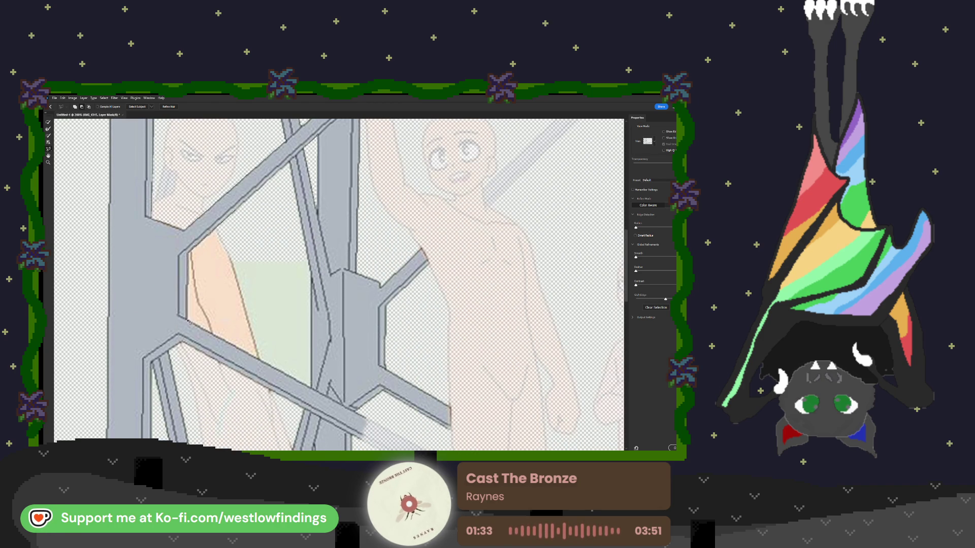
drag(307, 386, 313, 278)
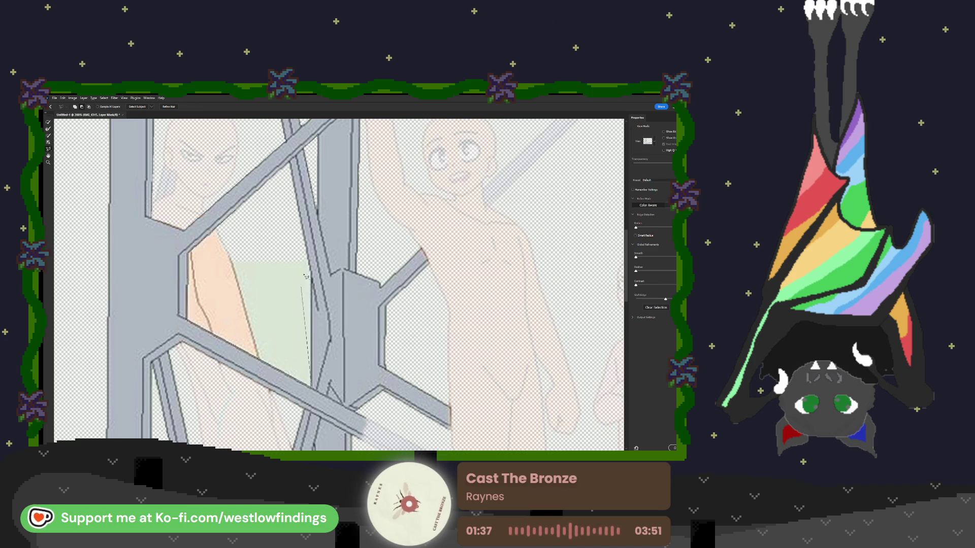
click(307, 251)
shift+click(235, 212)
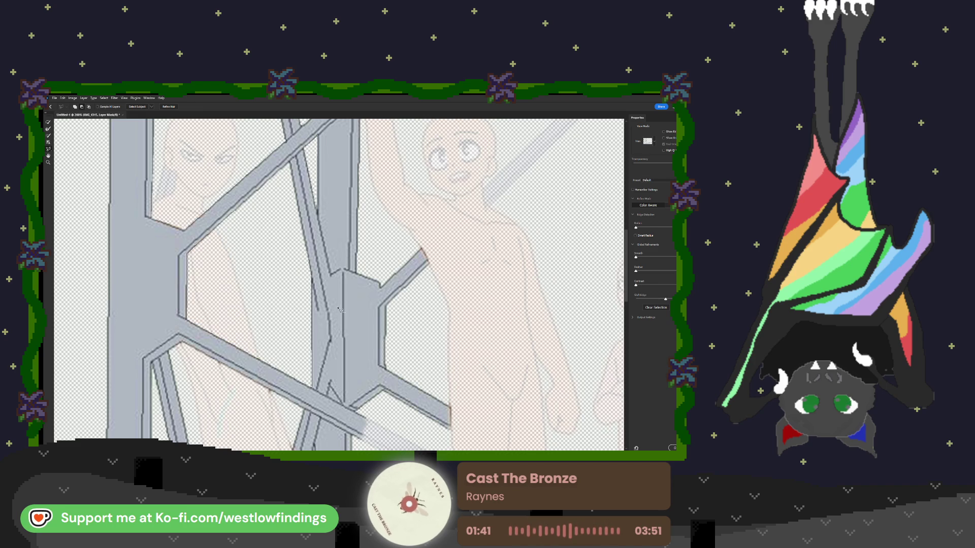
scroll(362, 294, down, 5)
scroll(362, 295, down, 5)
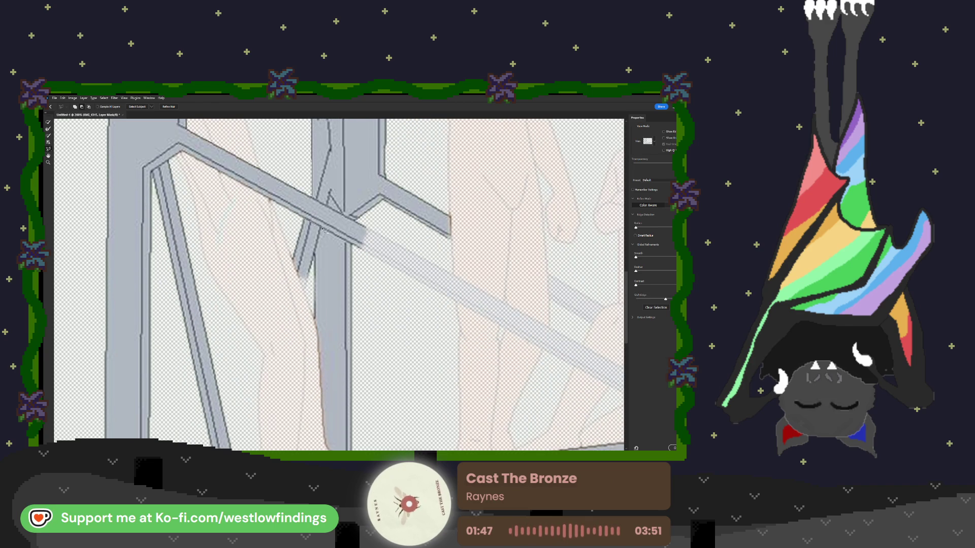
Refine strips along the beam's edge with the Refine Edge brush.
drag(316, 225, 302, 291)
mouse_move(279, 238)
mouse_down()
mouse_move(312, 223)
mouse_move(317, 322)
mouse_up()
mouse_move(318, 363)
mouse_down()
mouse_move(301, 350)
mouse_move(301, 260)
mouse_move(315, 253)
mouse_up()
scroll(323, 282, down, 2)
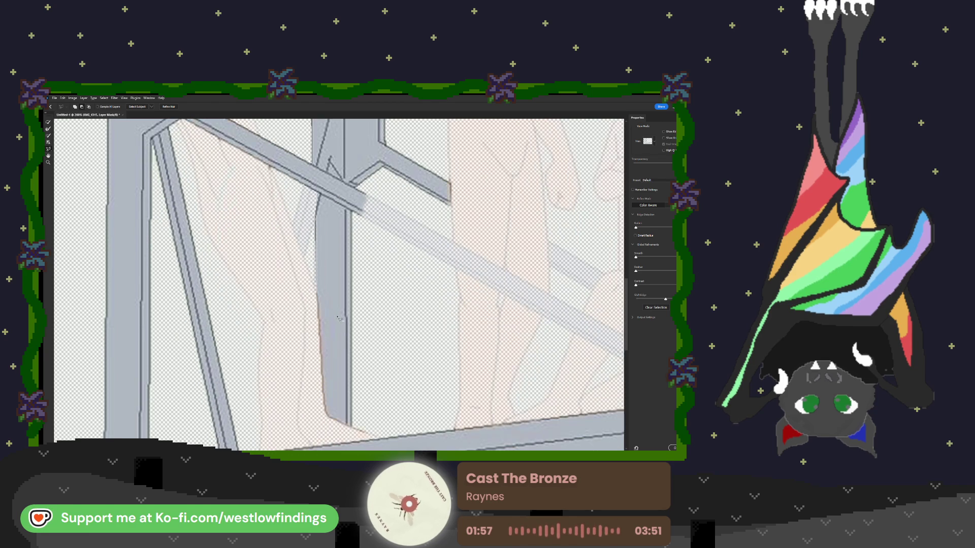
scroll(324, 306, down, 3)
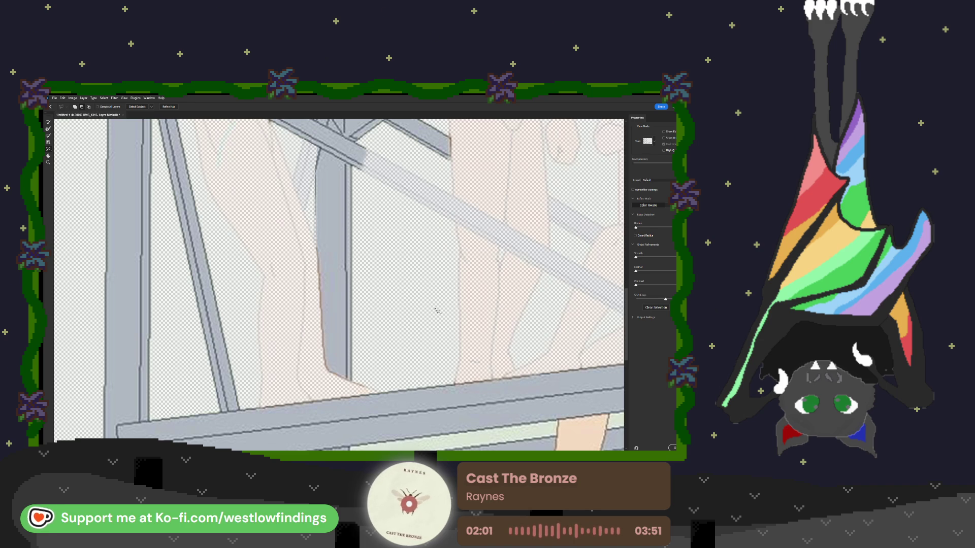
scroll(414, 317, right, 3)
scroll(396, 308, right, 2)
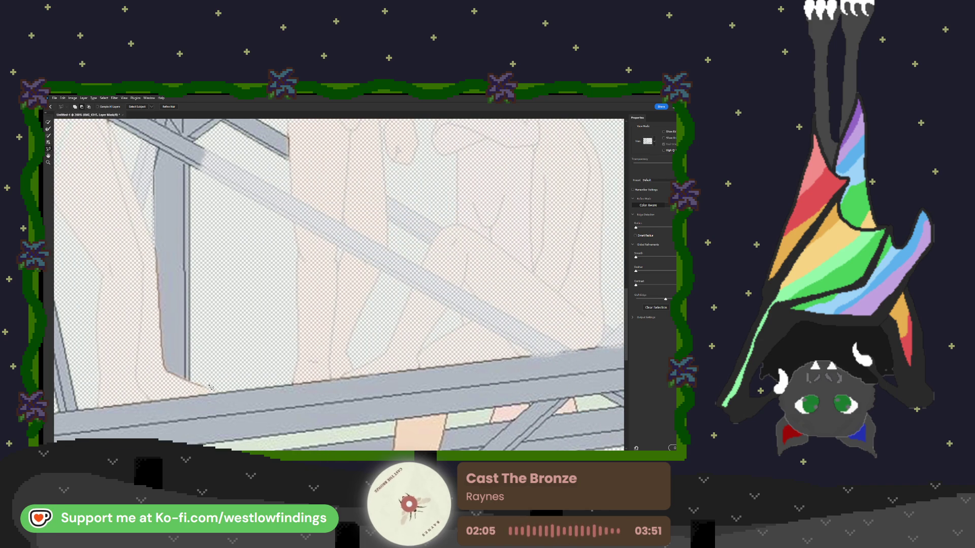
Clean the vertical beam's bottom corner and select a thin band along the diagonal bar.
mouse_move(176, 376)
mouse_down()
mouse_move(160, 366)
mouse_move(189, 387)
mouse_move(211, 386)
mouse_up()
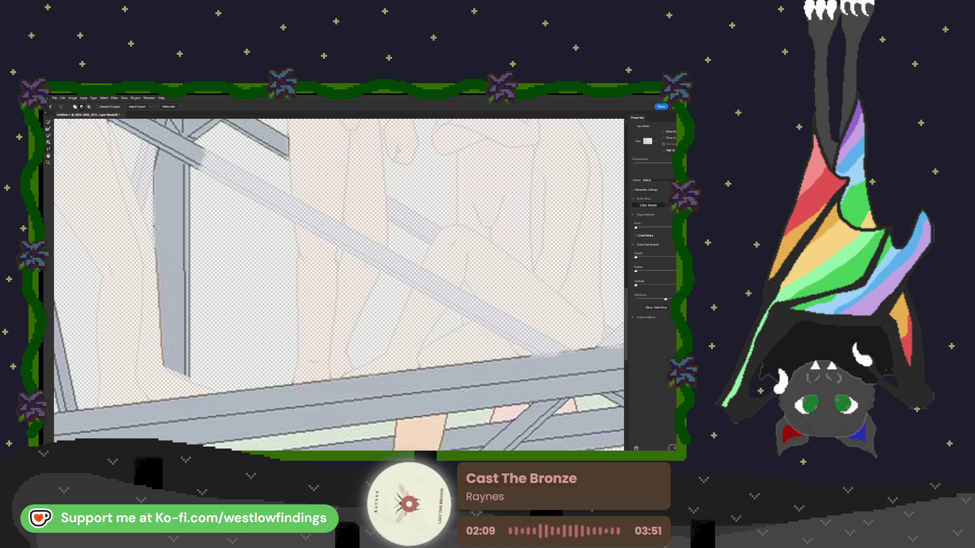
drag(159, 255, 166, 279)
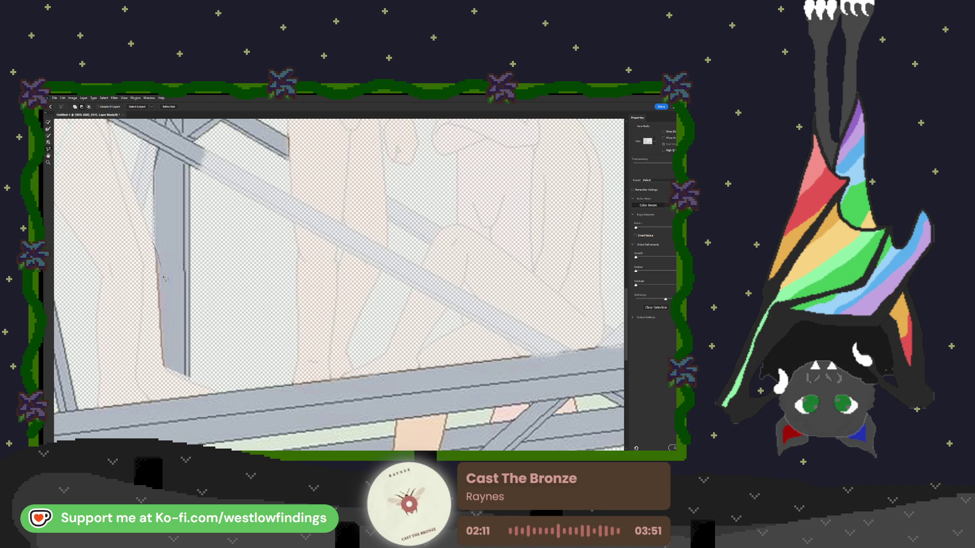
mouse_move(169, 369)
mouse_down()
mouse_move(155, 364)
mouse_move(149, 286)
mouse_move(159, 248)
mouse_up()
scroll(232, 319, down, 1)
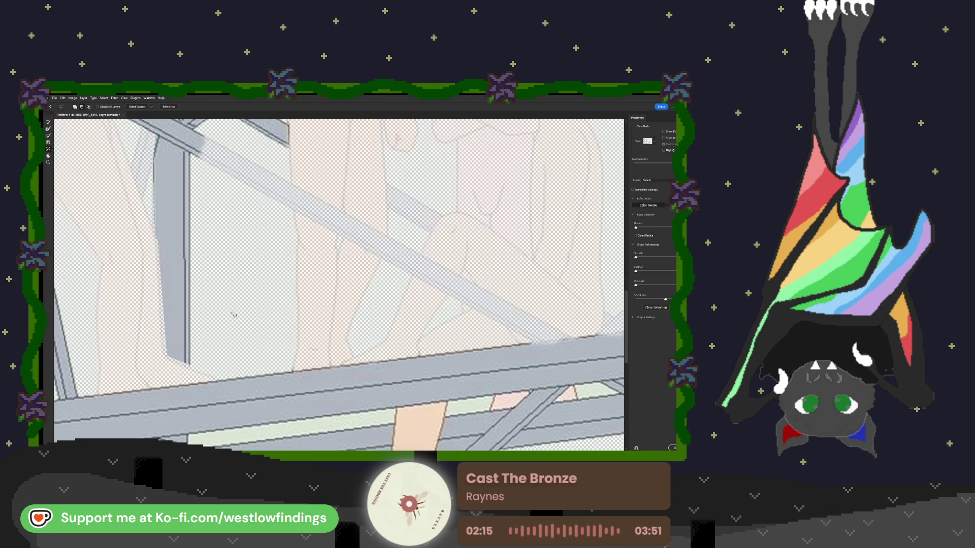
scroll(267, 304, down, 3)
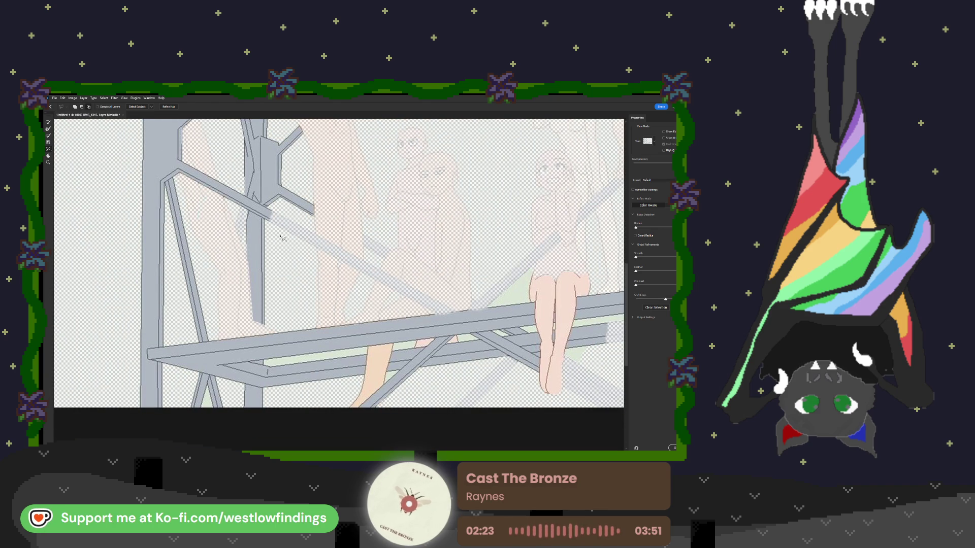
click(270, 221)
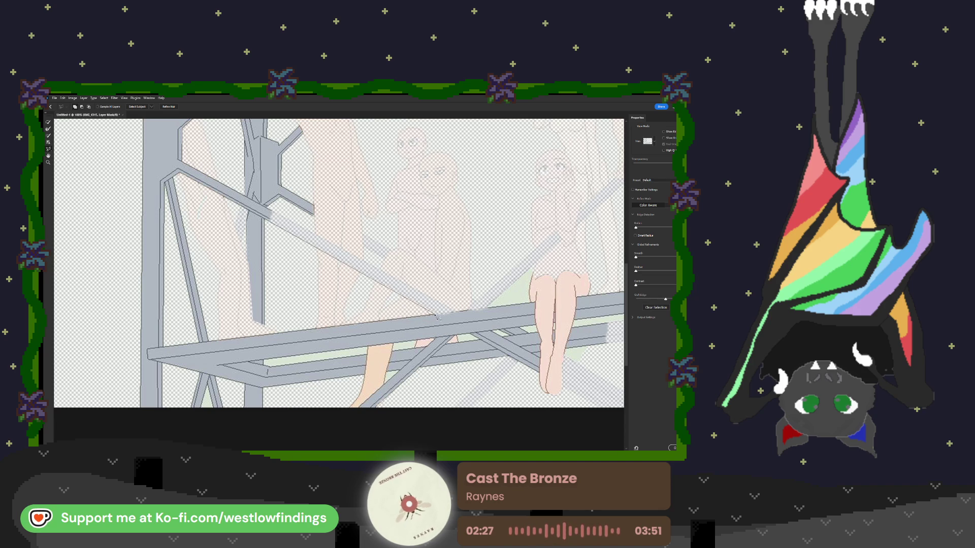
click(460, 311)
click(265, 213)
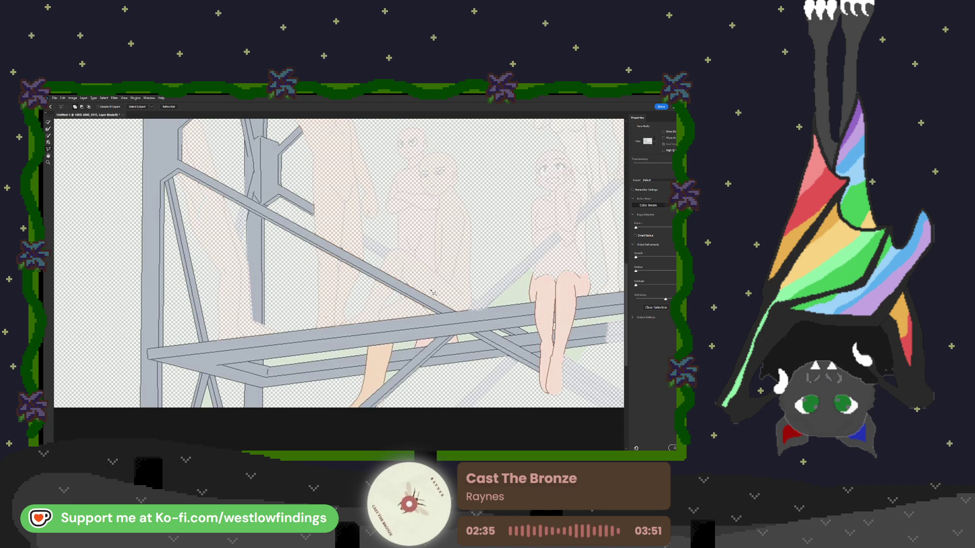
At 200%, refine the diagonal beam's top edge with straight-line strokes.
scroll(436, 302, up, 1)
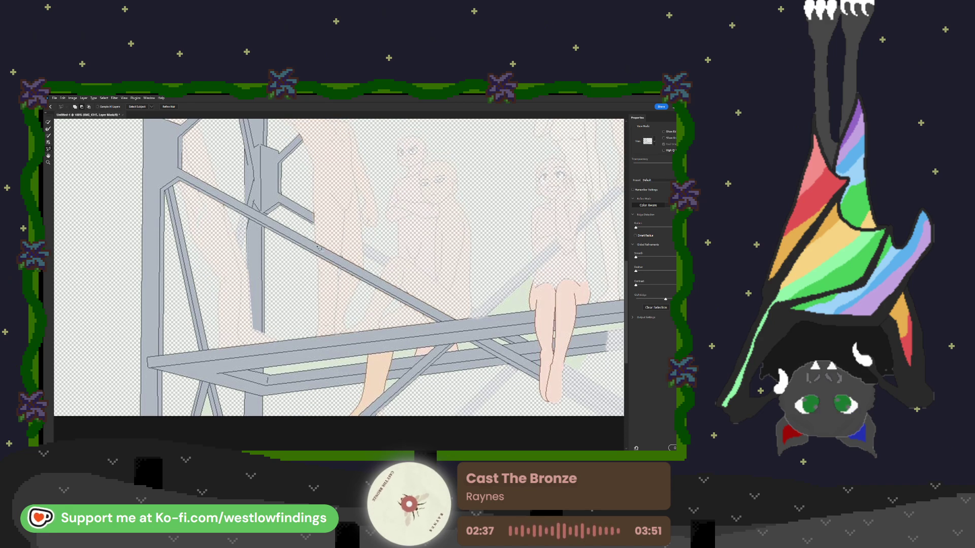
key(ctrl+plus)
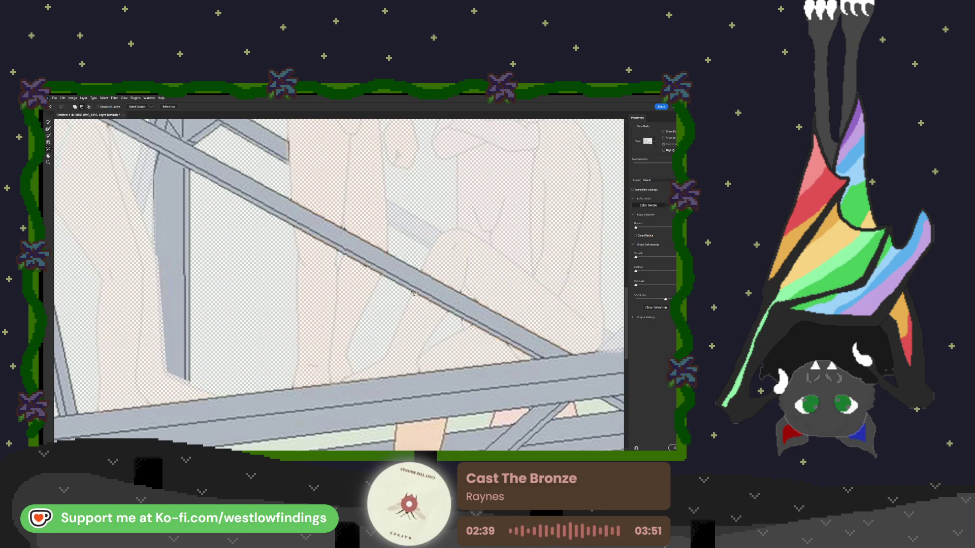
mouse_move(253, 179)
mouse_down()
mouse_move(381, 236)
mouse_move(589, 357)
mouse_up()
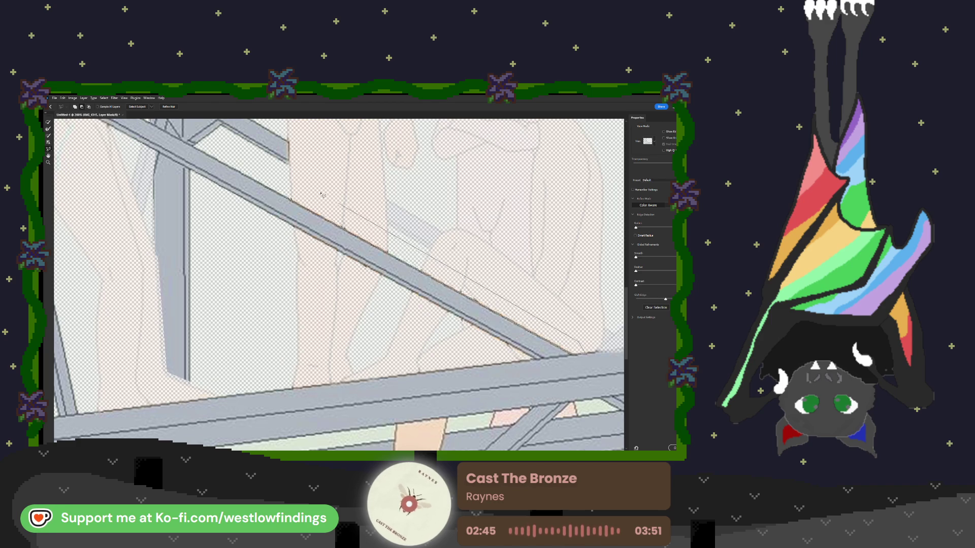
shift+click(253, 179)
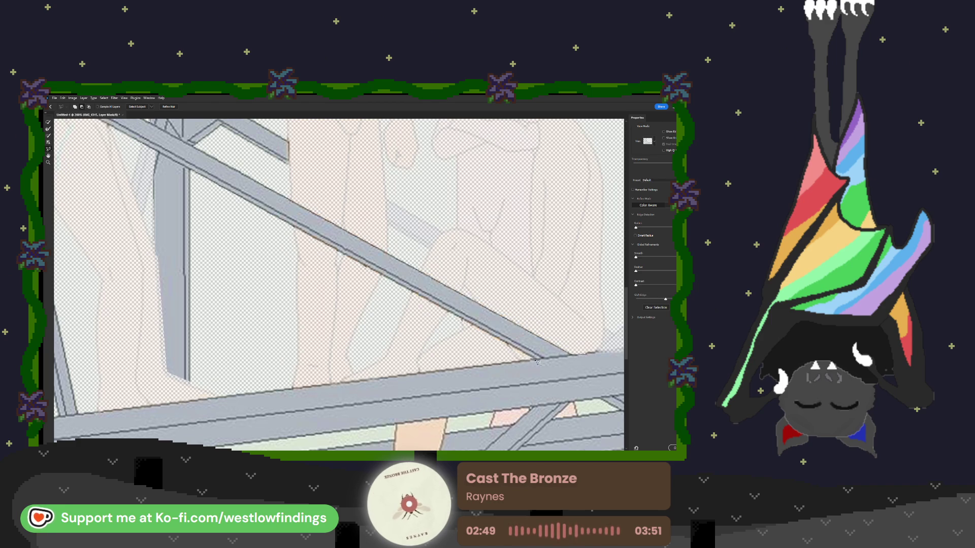
shift+click(281, 225)
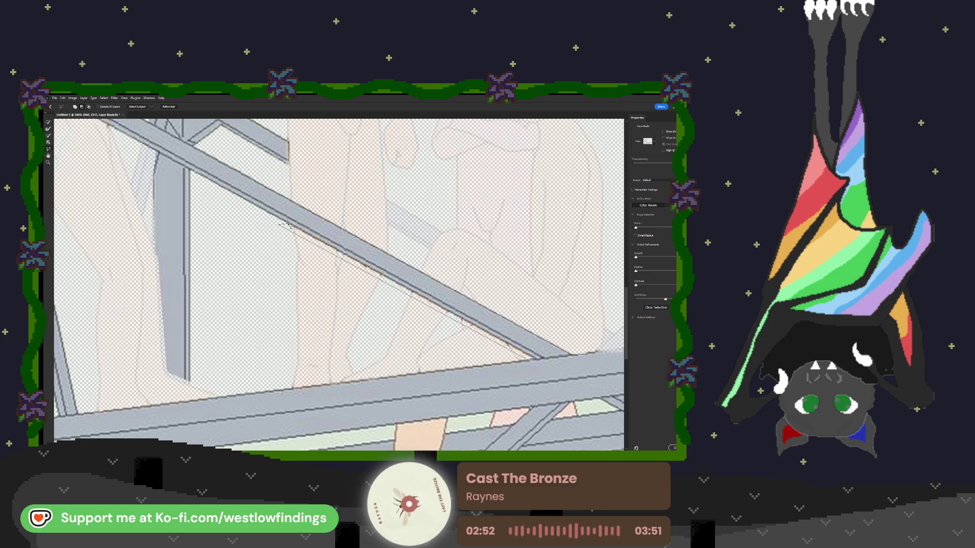
shift+click(537, 362)
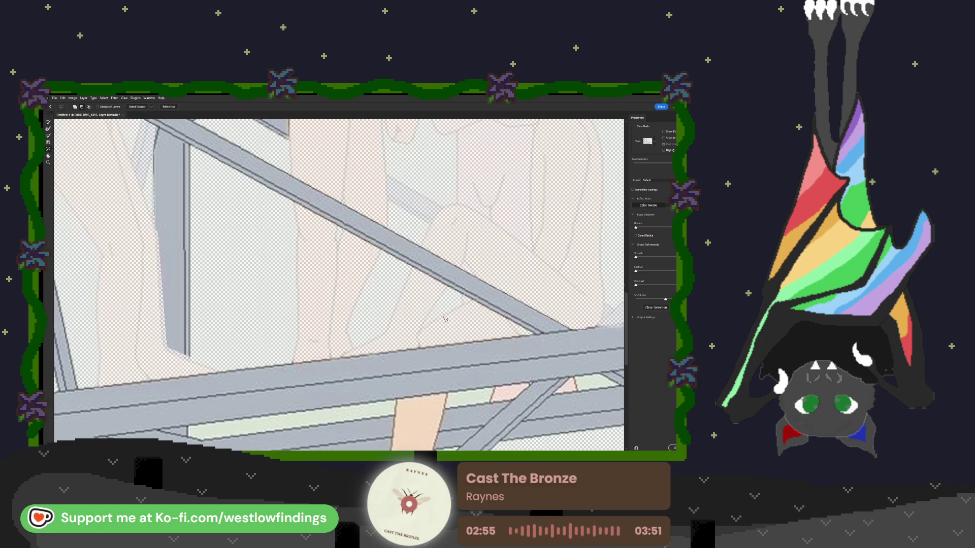
scroll(445, 314, down, 2)
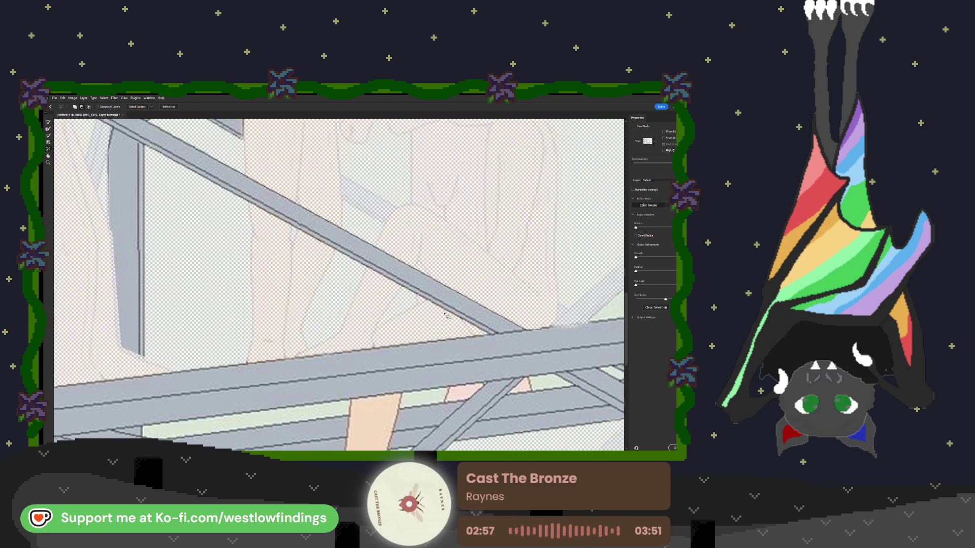
scroll(446, 314, down, 5)
scroll(446, 314, right, 4)
scroll(468, 321, down, 4)
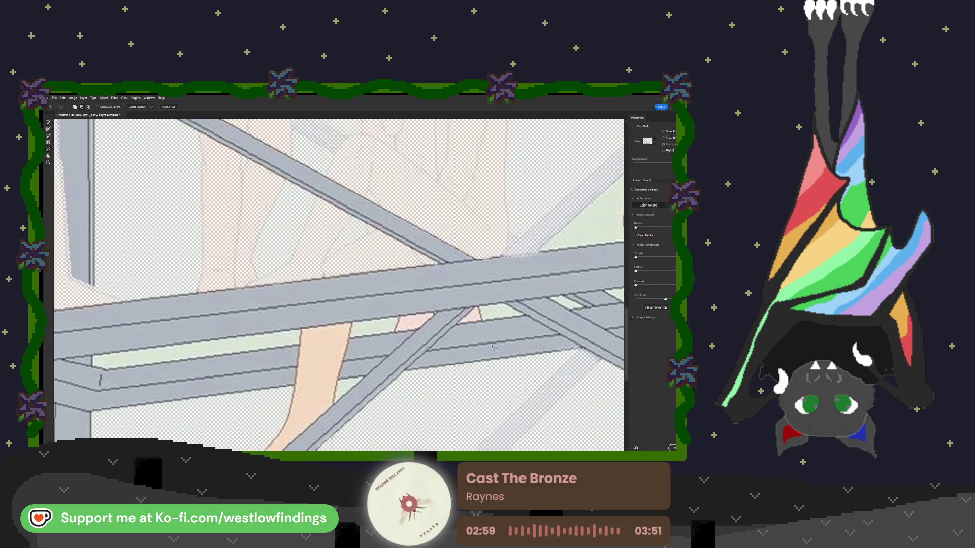
Brush away the small pink-green gap beside the beam.
drag(476, 281, 460, 293)
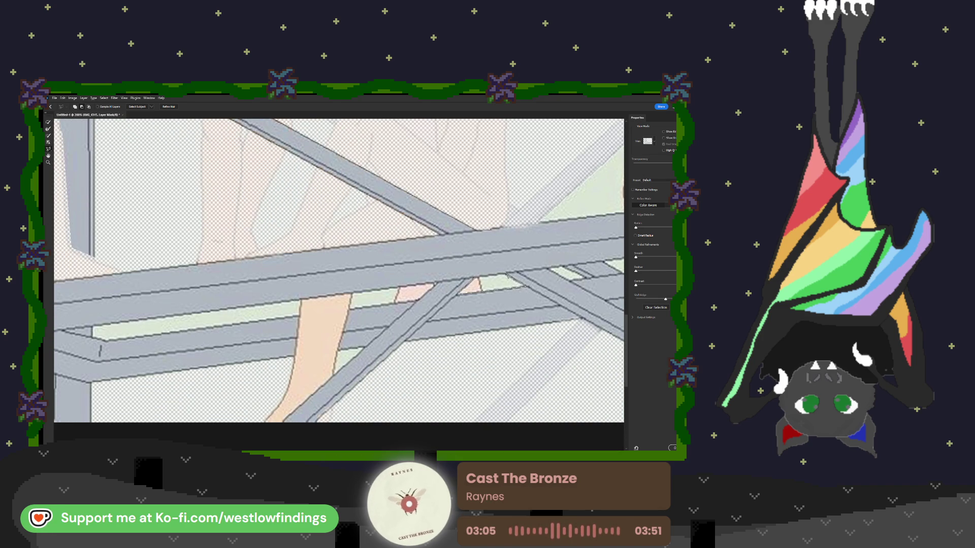
drag(504, 275, 465, 289)
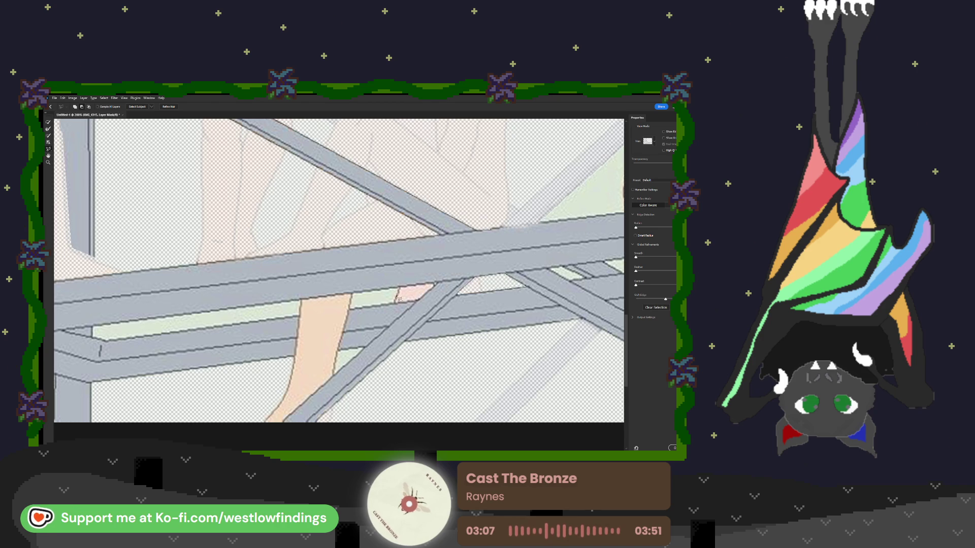
scroll(368, 301, left, 5)
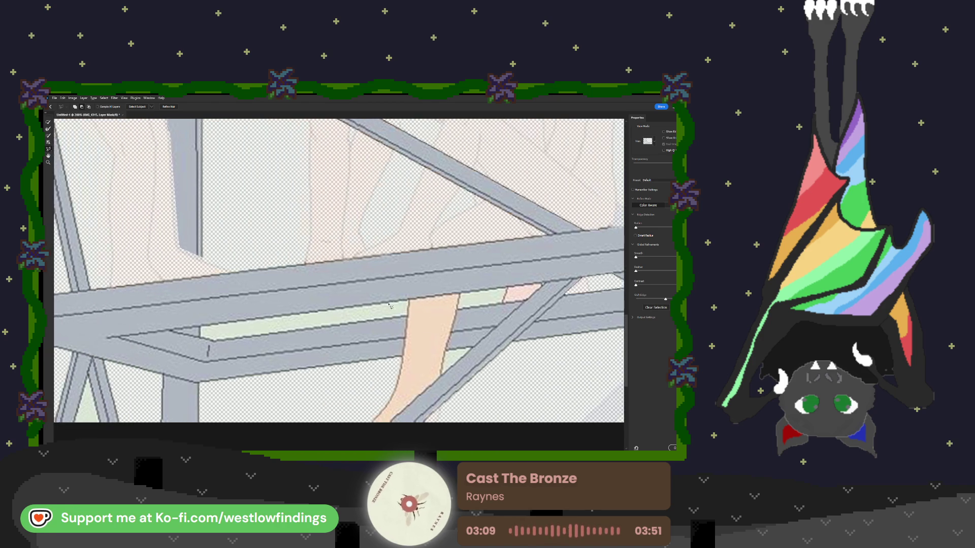
Subtract the leg below the lower bar and the pale-green strip along it from the mask.
scroll(391, 304, down, 3)
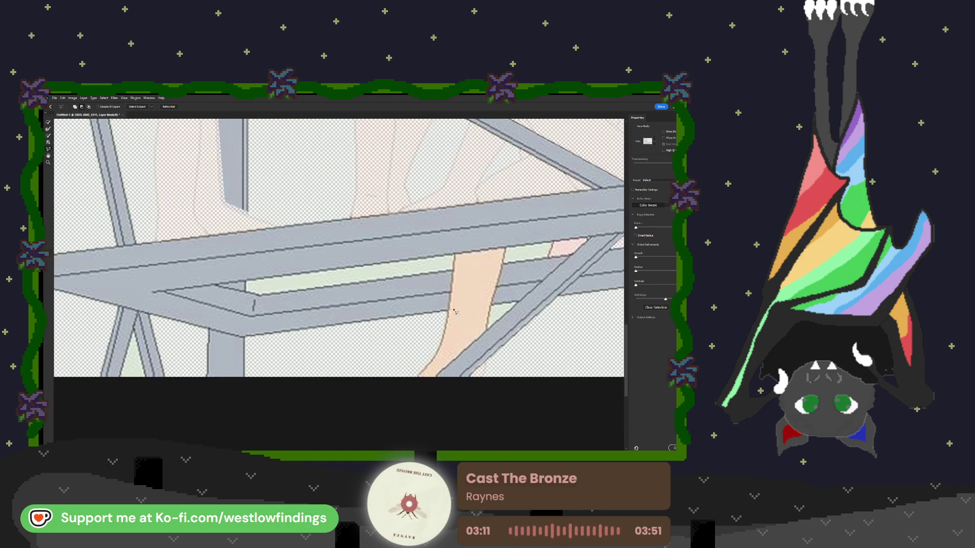
click(446, 311)
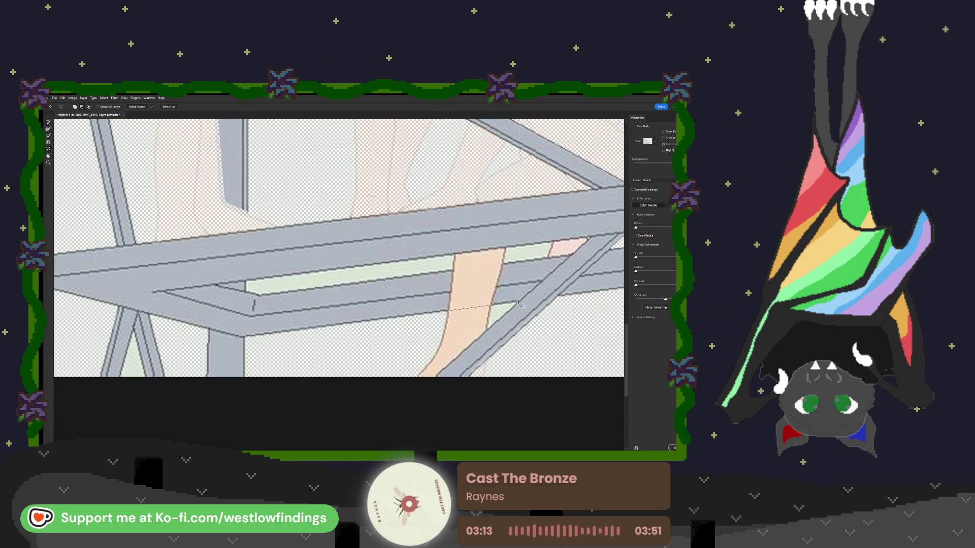
click(518, 304)
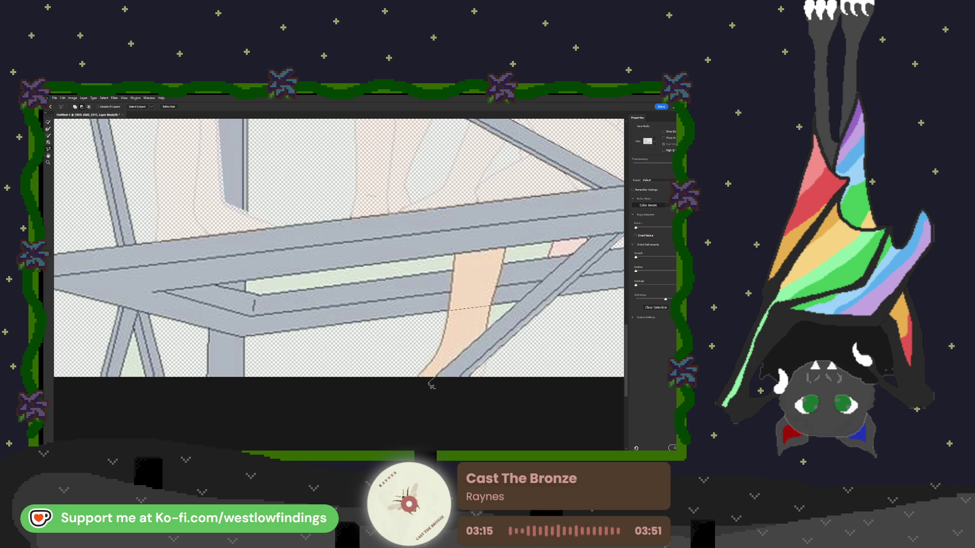
click(448, 312)
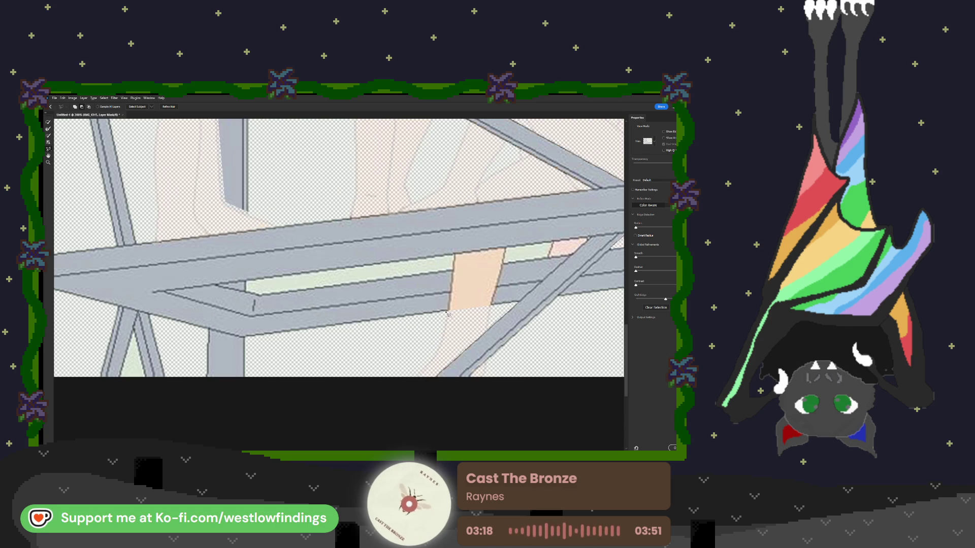
click(589, 237)
click(246, 281)
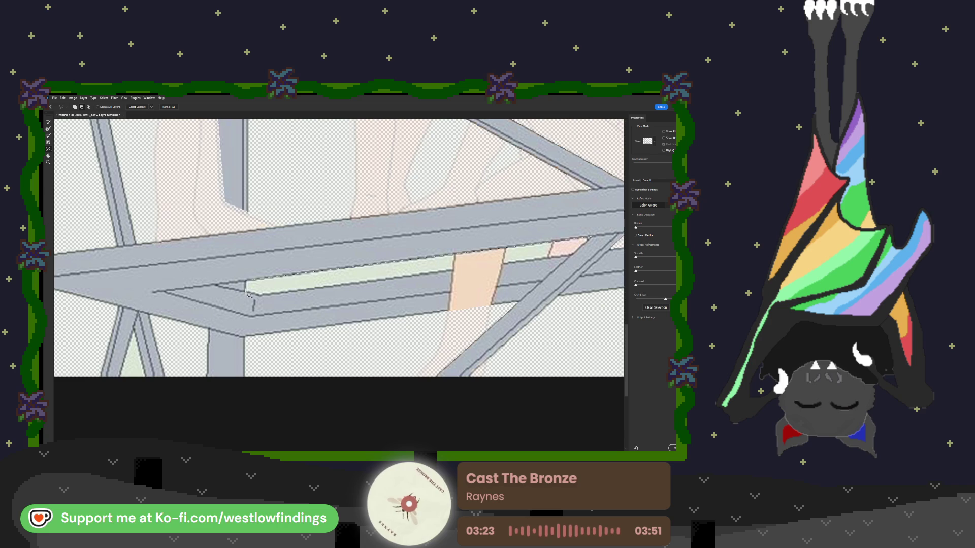
click(247, 293)
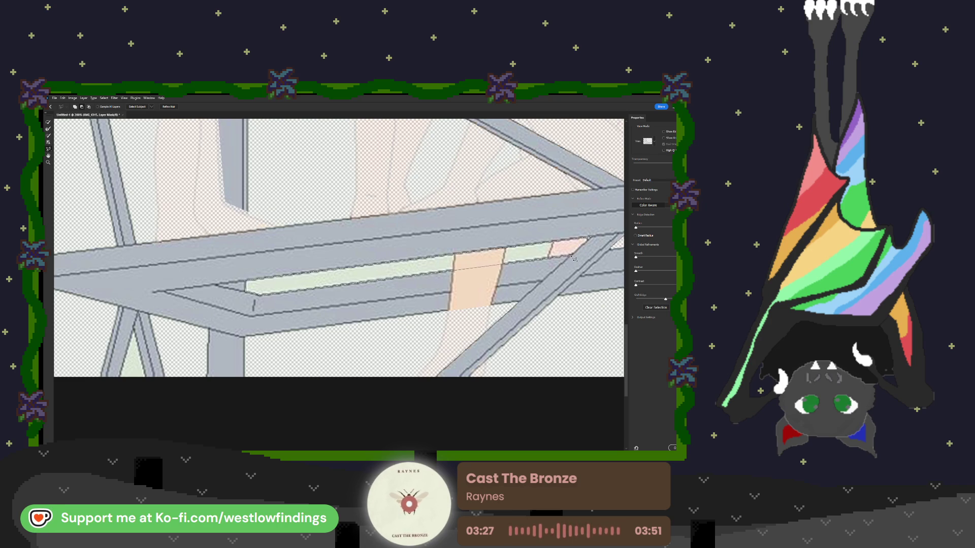
click(589, 240)
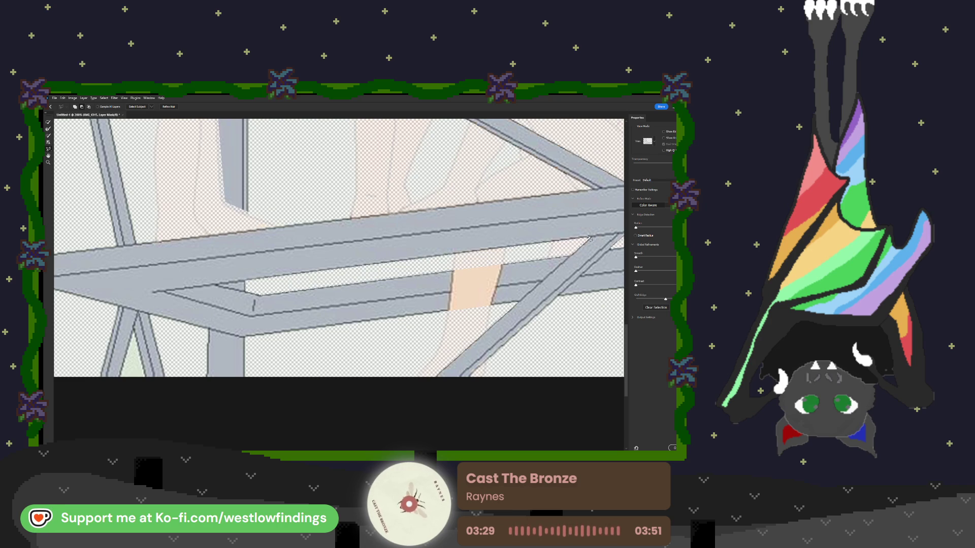
At 300%, outline the green triangle between the supports, then fit the canvas on screen.
scroll(510, 238, down, 1)
key(ctrl+minus)
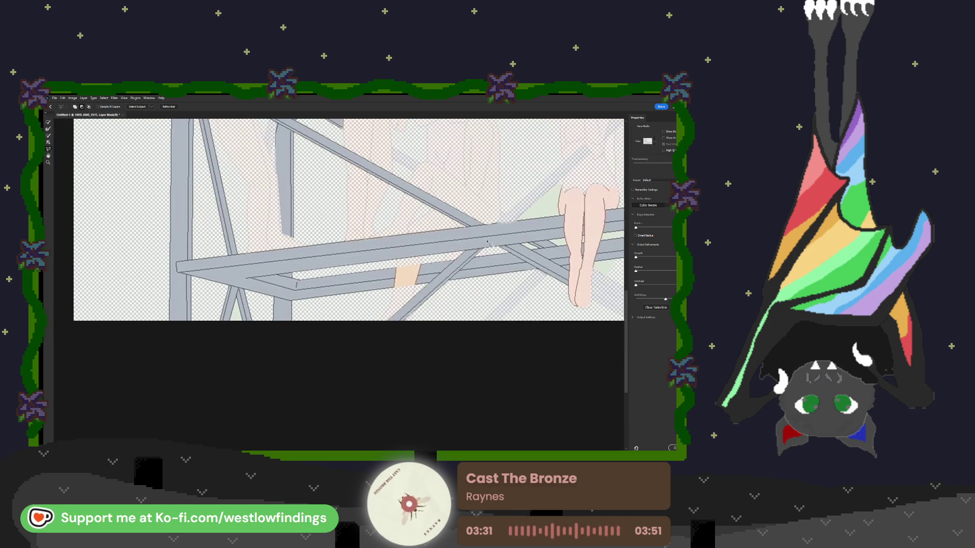
key(ctrl+plus)
key(ctrl+plus)
scroll(239, 325, left, 5)
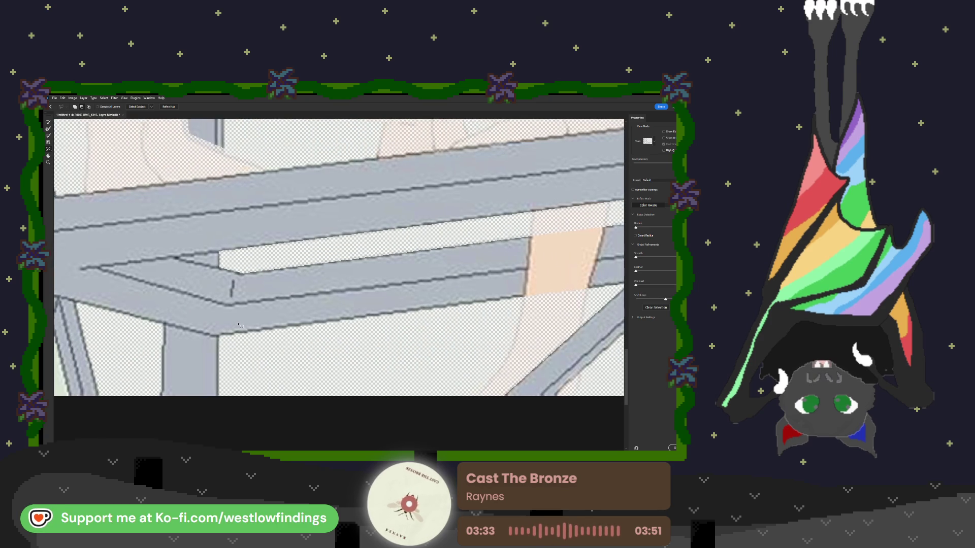
scroll(248, 310, down, 3)
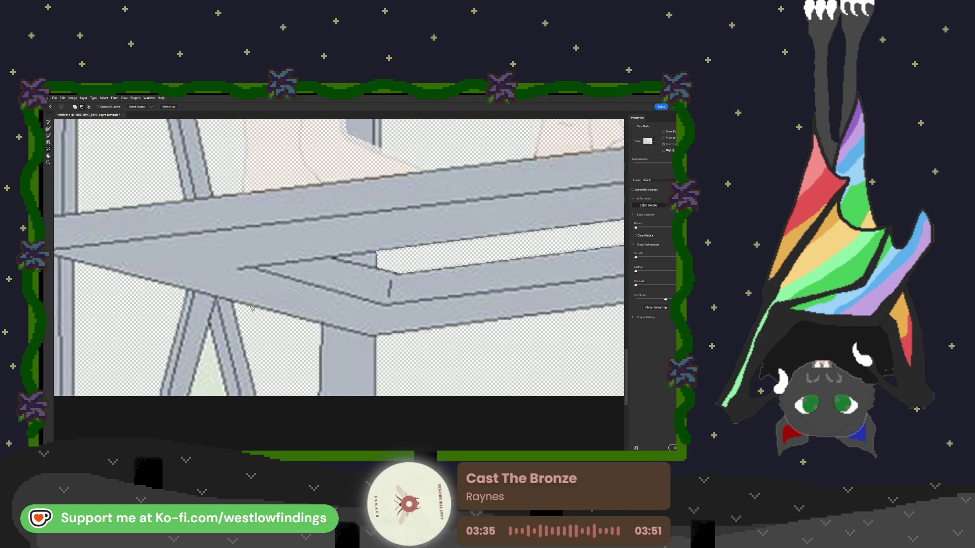
click(175, 348)
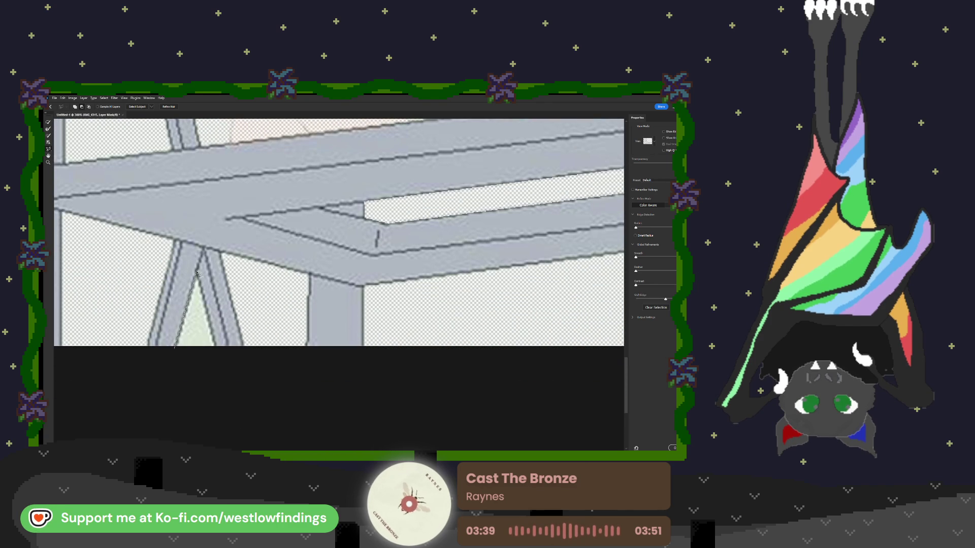
click(197, 274)
click(216, 350)
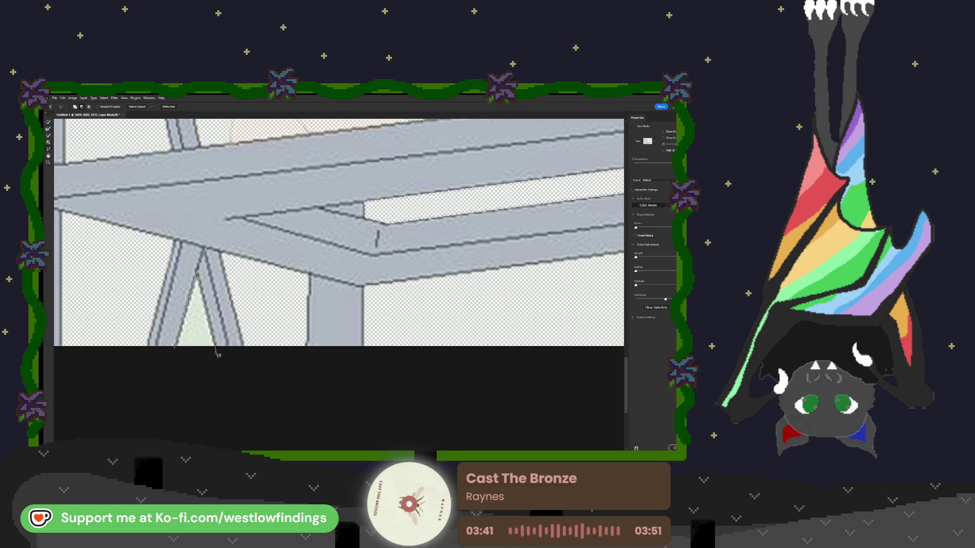
click(176, 352)
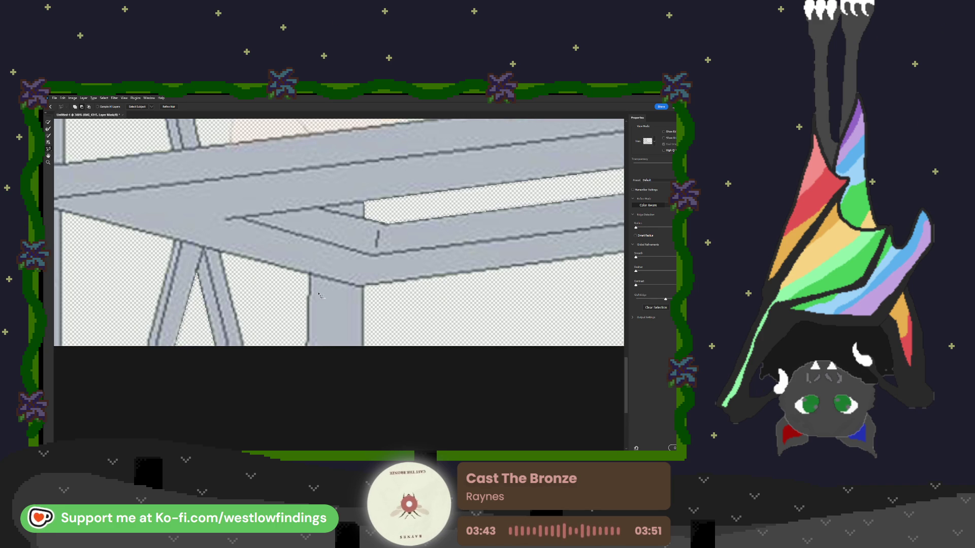
key(ctrl+0)
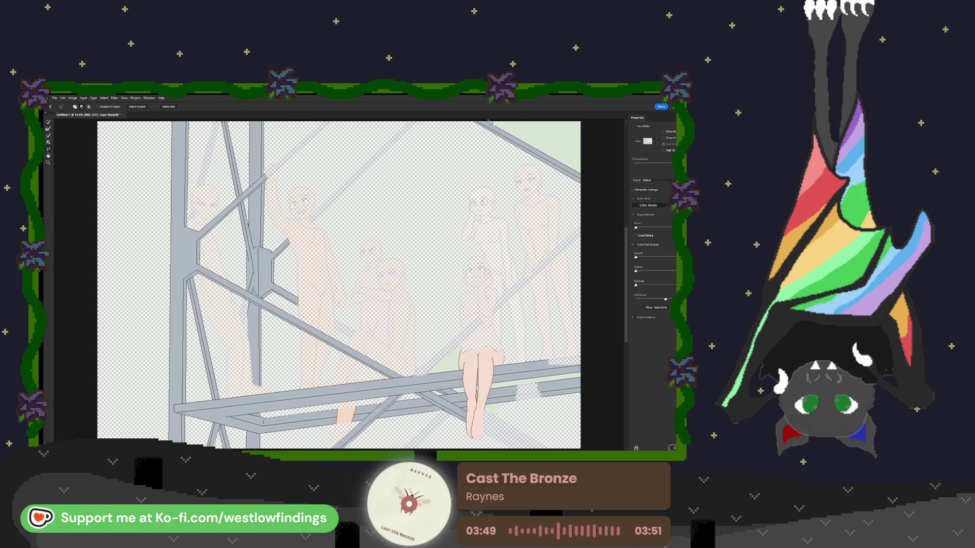
Outline the diagonal bar from the right canvas edge down to the seated girl, adding it back.
mouse_move(514, 137)
mouse_down()
mouse_move(586, 178)
mouse_move(586, 120)
mouse_move(489, 138)
mouse_up()
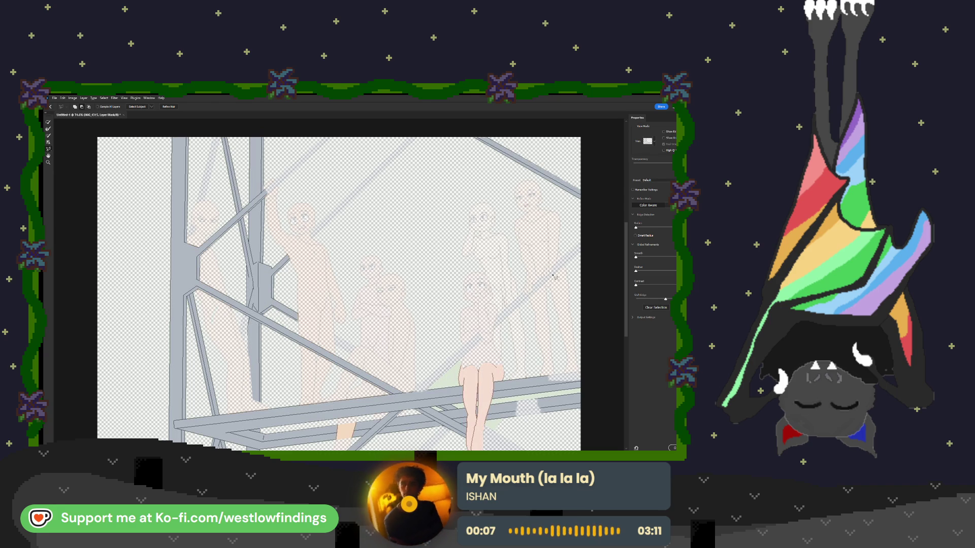
mouse_move(581, 244)
mouse_down()
mouse_move(416, 391)
mouse_move(599, 233)
mouse_move(584, 244)
mouse_up()
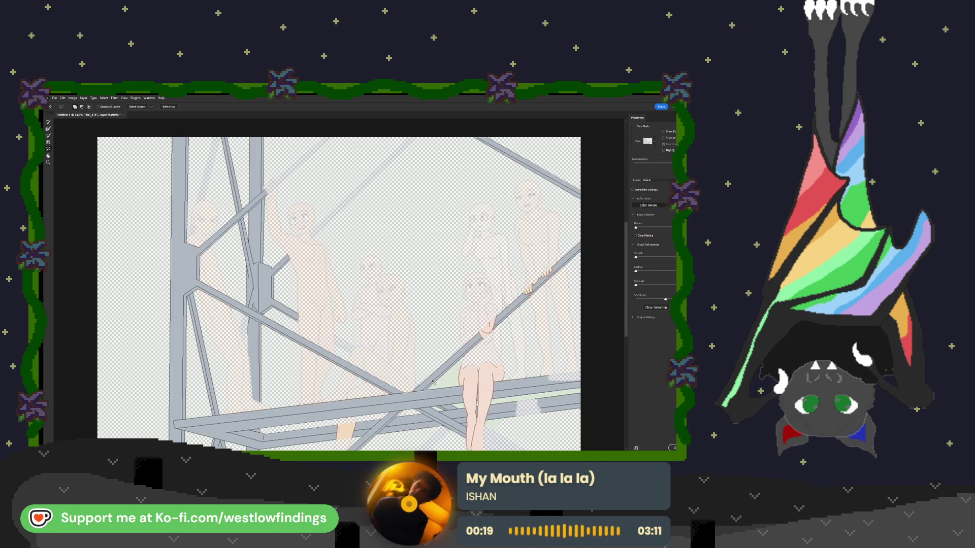
key(ctrl+plus)
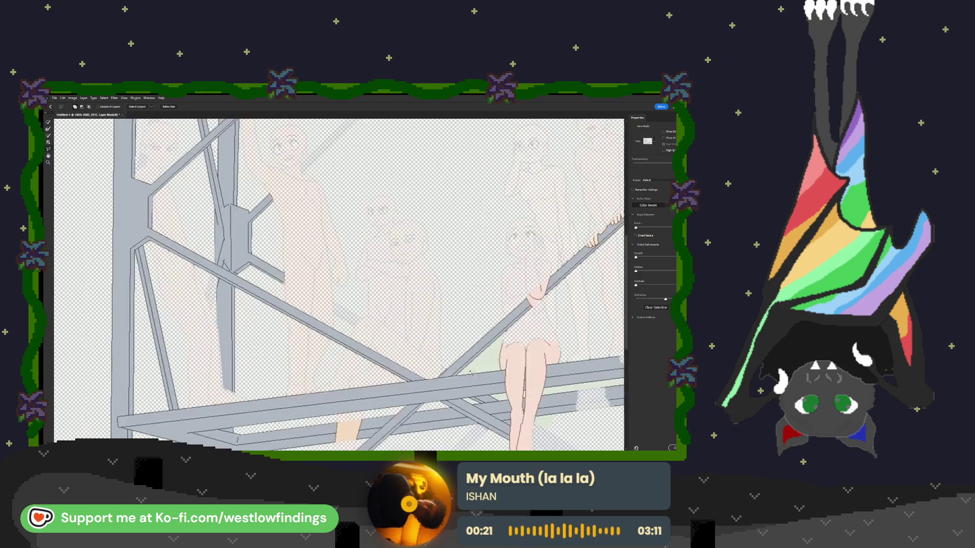
At 200%, sharpen the diagonal bar's lower edge with the Refine Edge Brush.
key(ctrl+plus)
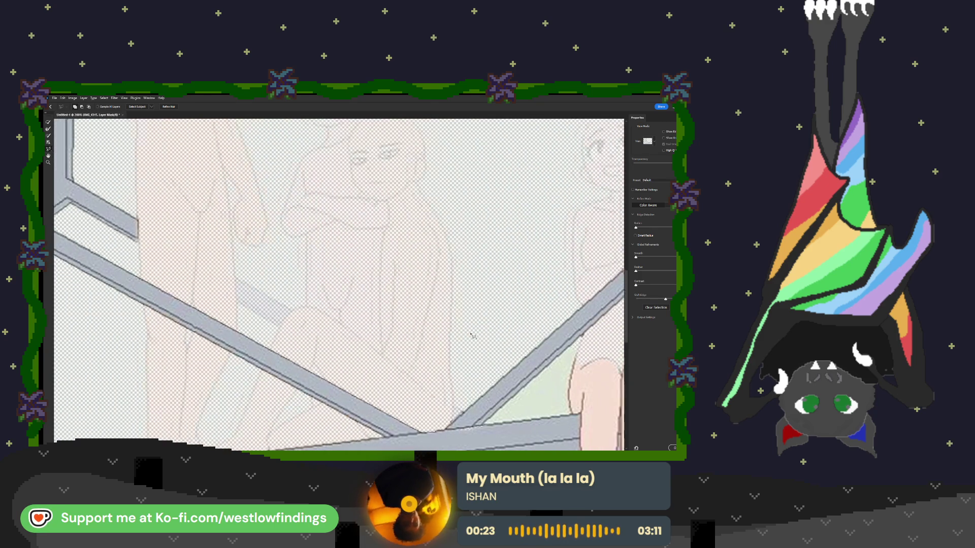
scroll(472, 336, right, 5)
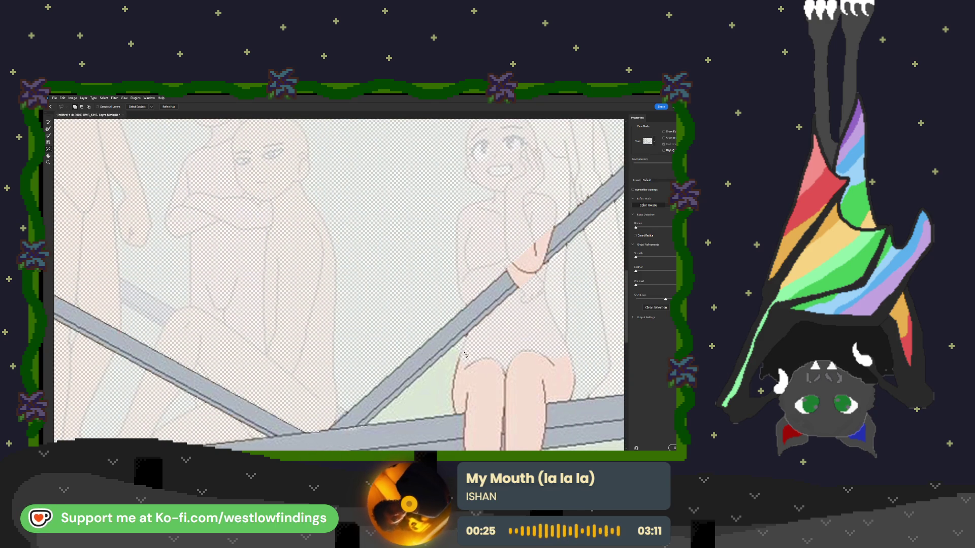
drag(462, 346, 368, 428)
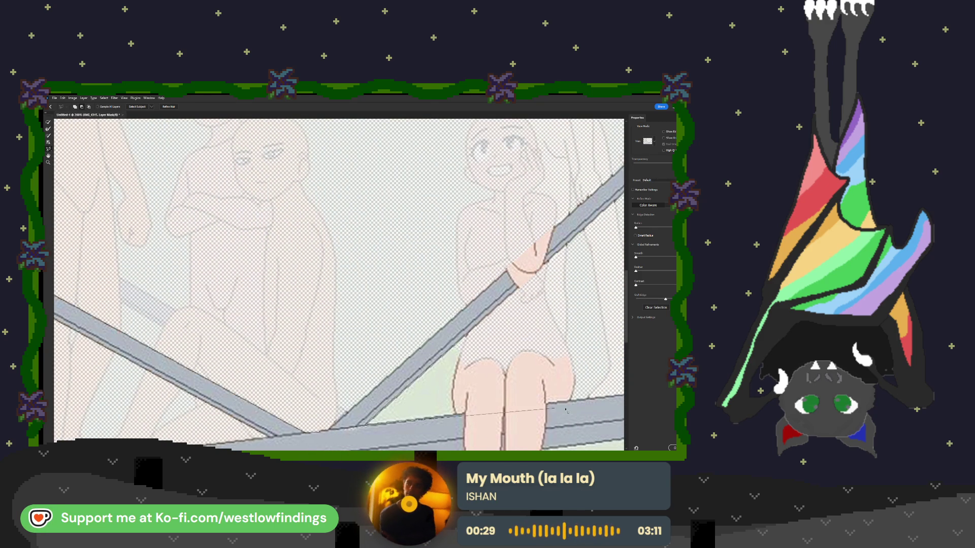
Lasso around the seated girl's knees above the horizontal bar to subtract them.
shift+click(603, 396)
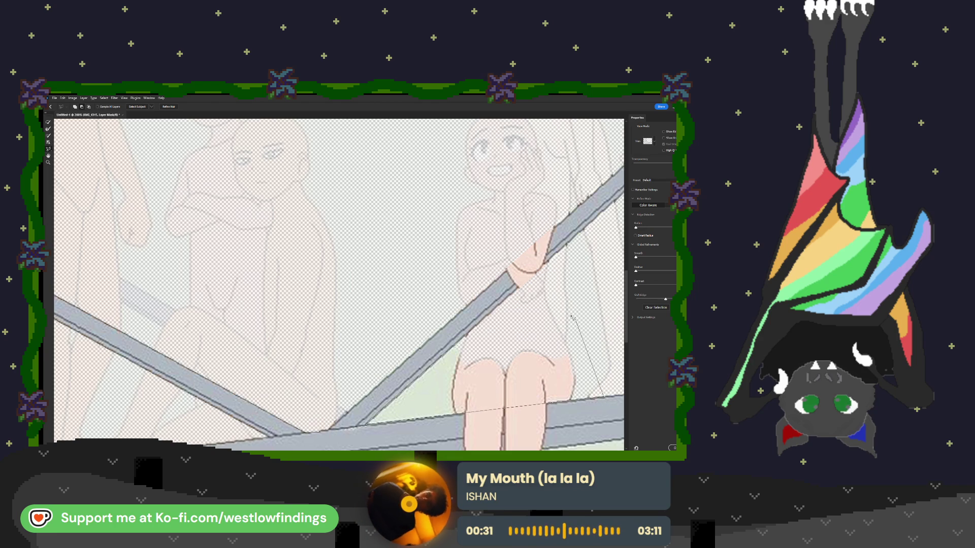
click(478, 323)
scroll(508, 341, down, 3)
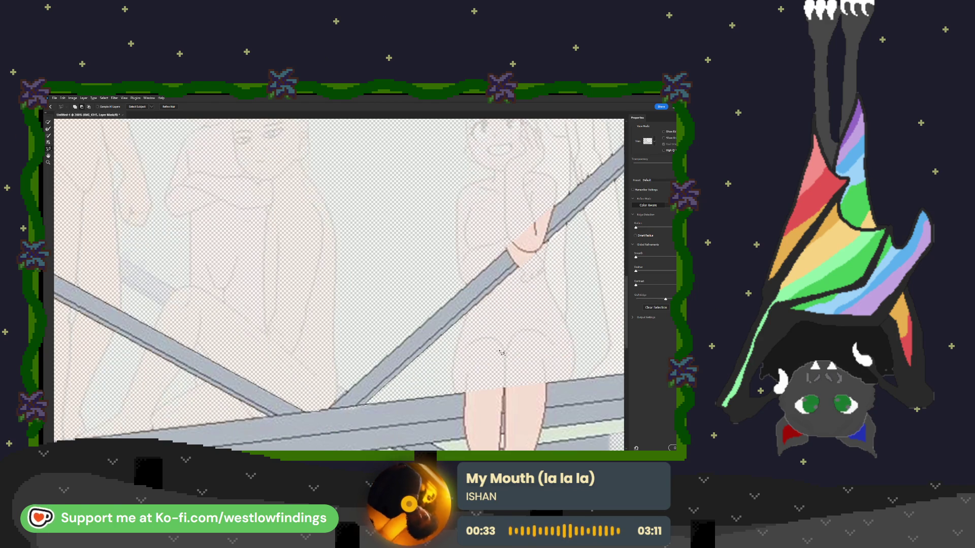
scroll(508, 342, down, 5)
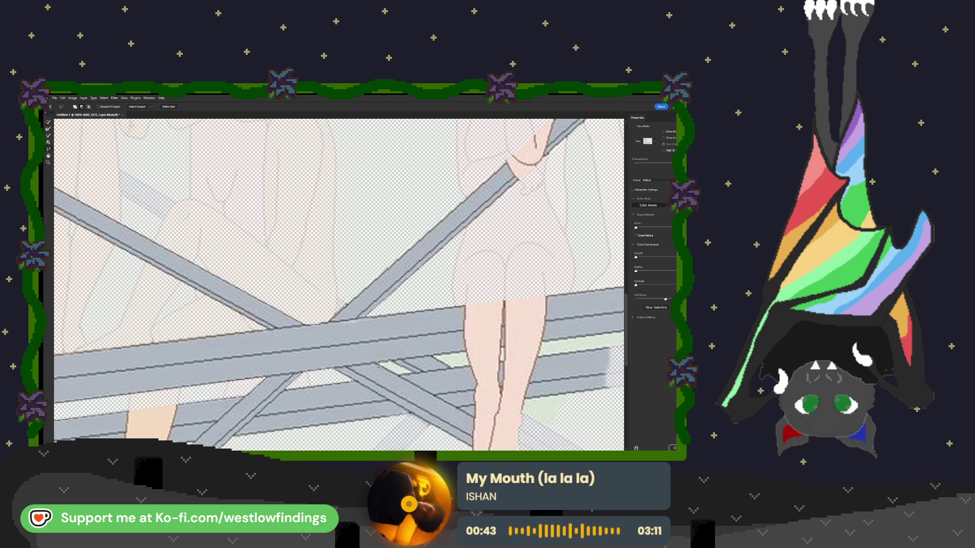
Outline the bar area around the dangling foot and mask it.
scroll(474, 367, down, 5)
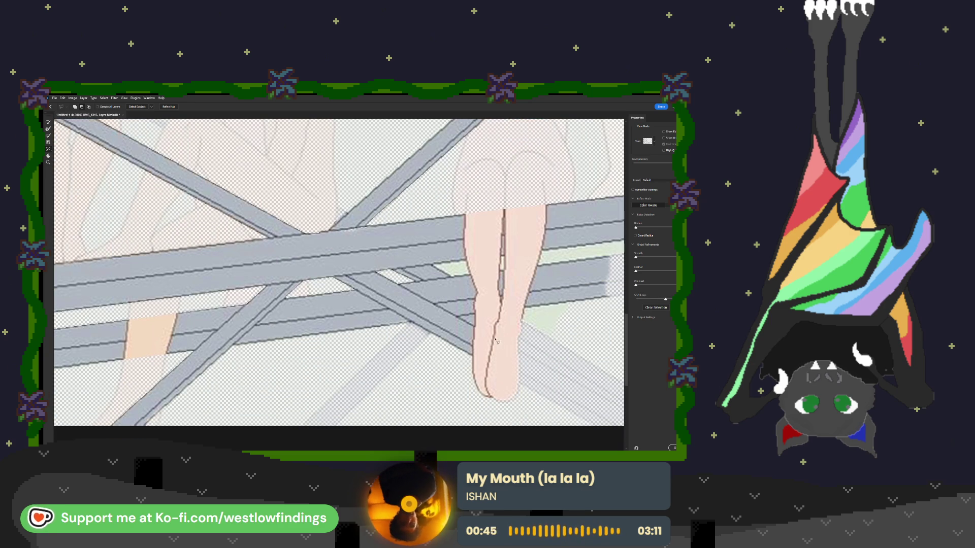
click(473, 354)
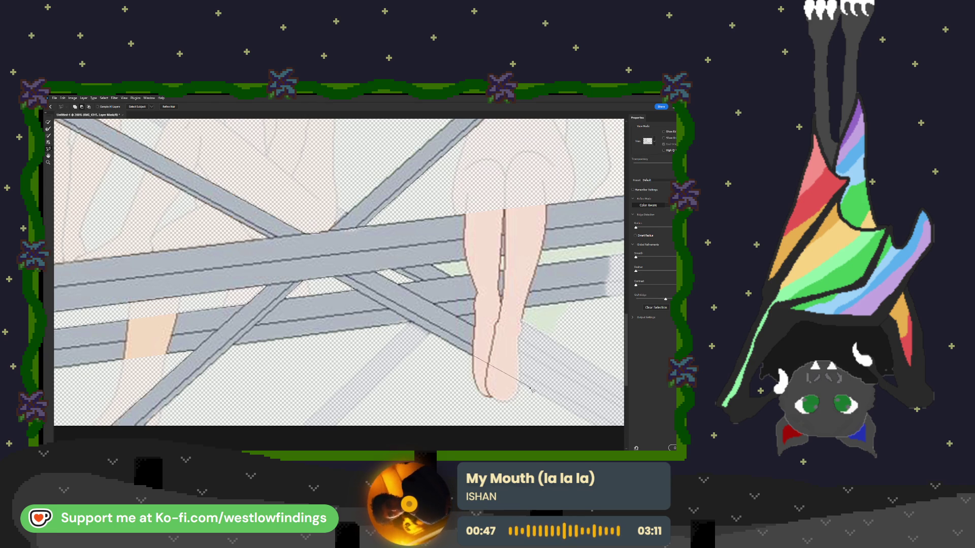
click(530, 390)
click(493, 404)
click(453, 380)
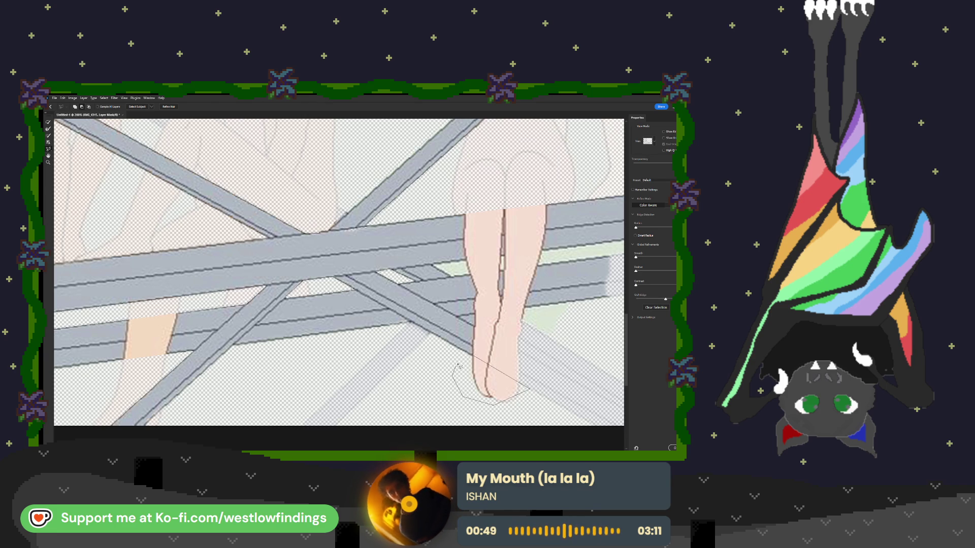
click(474, 355)
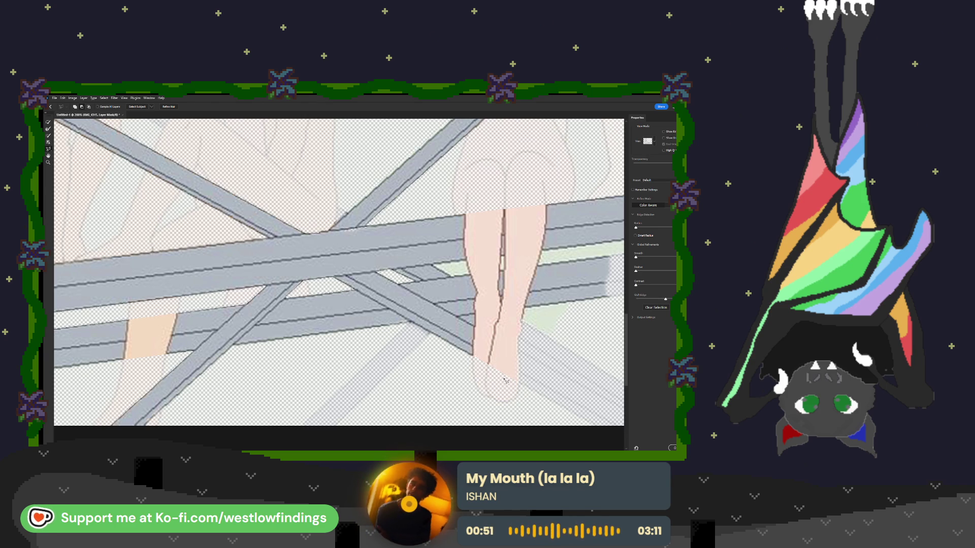
Outline two sections over the rails and apply them to the mask.
scroll(547, 356, right, 3)
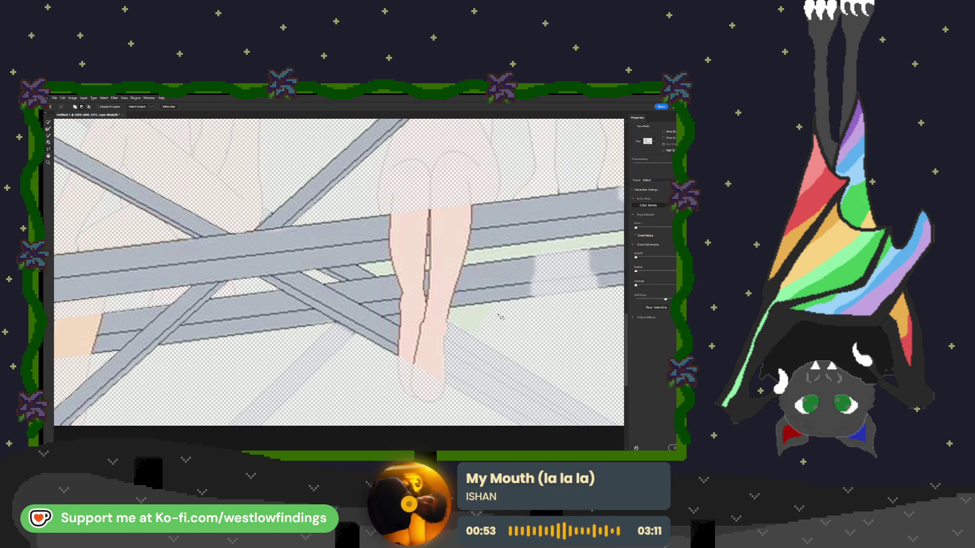
click(447, 321)
click(478, 336)
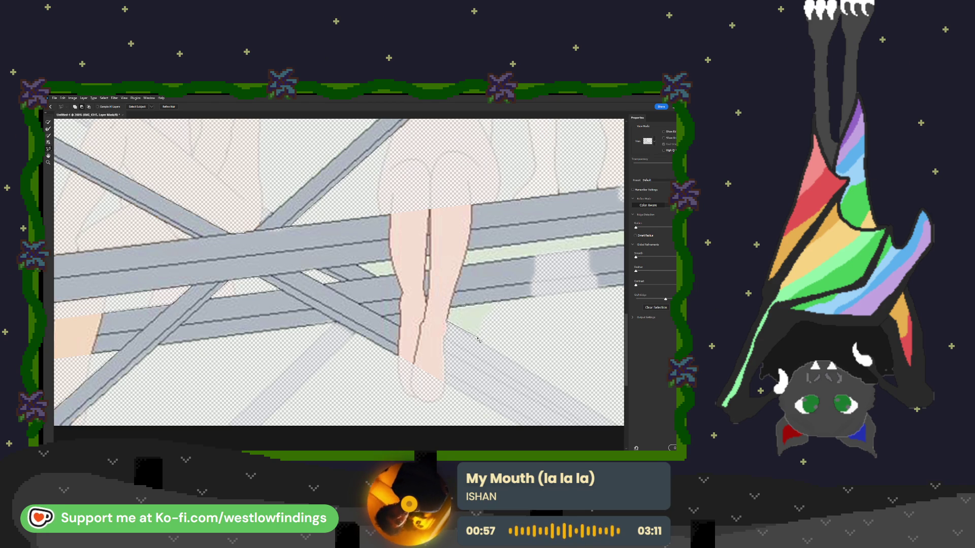
double_click(513, 340)
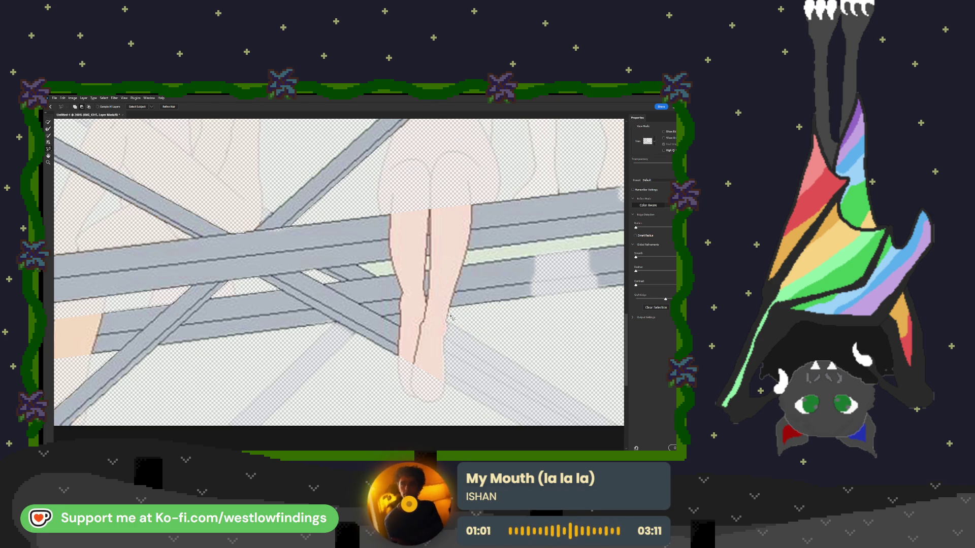
click(420, 312)
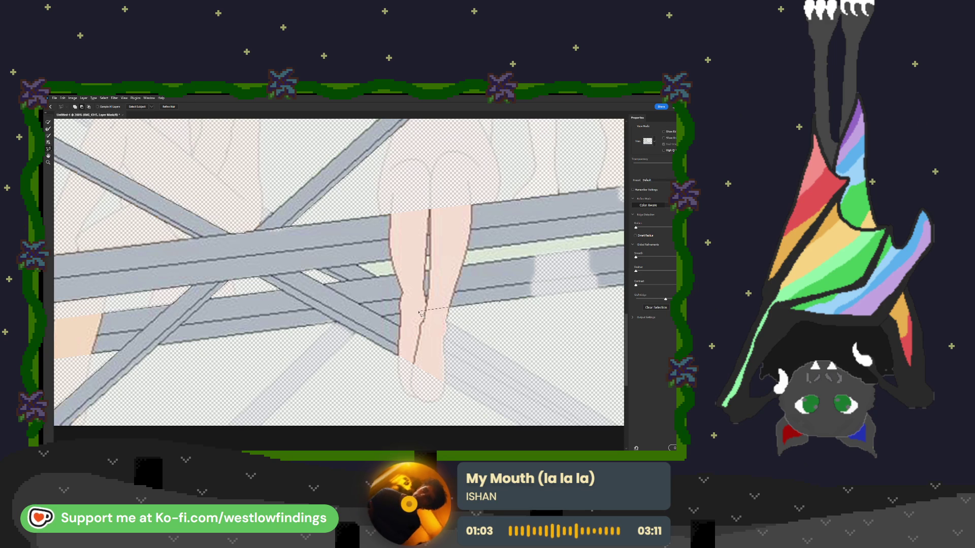
double_click(454, 311)
Clear a long strip across the rails with a Polygonal Lasso outline.
scroll(552, 303, right, 4)
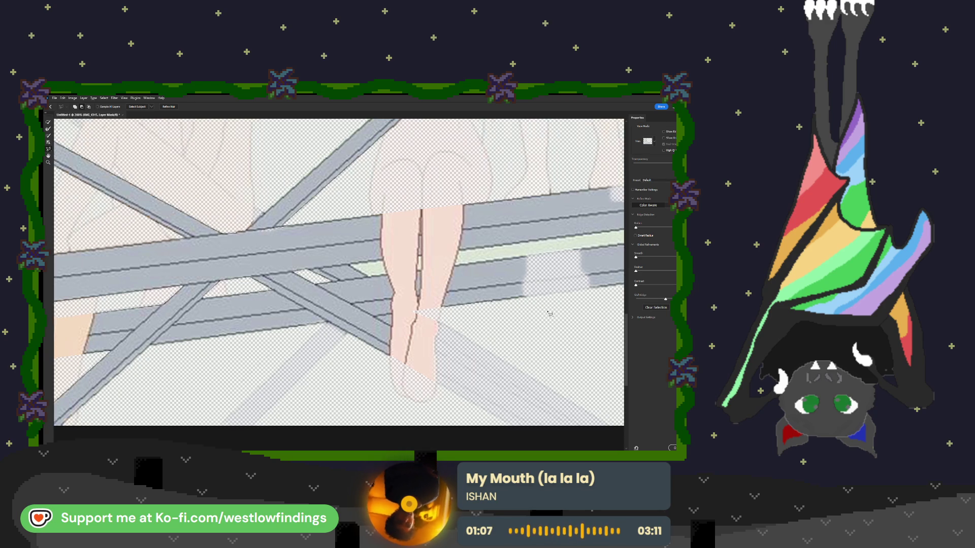
click(297, 266)
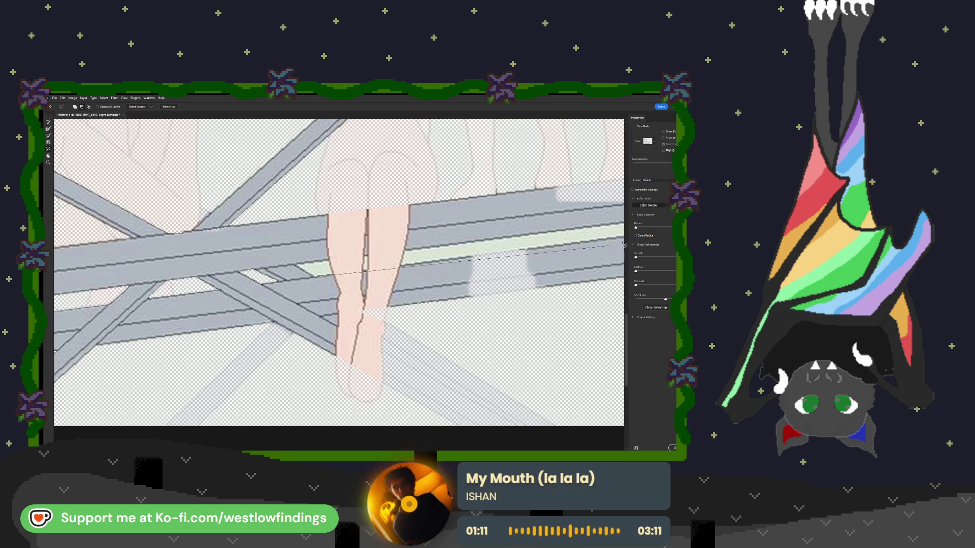
scroll(564, 254, right, 4)
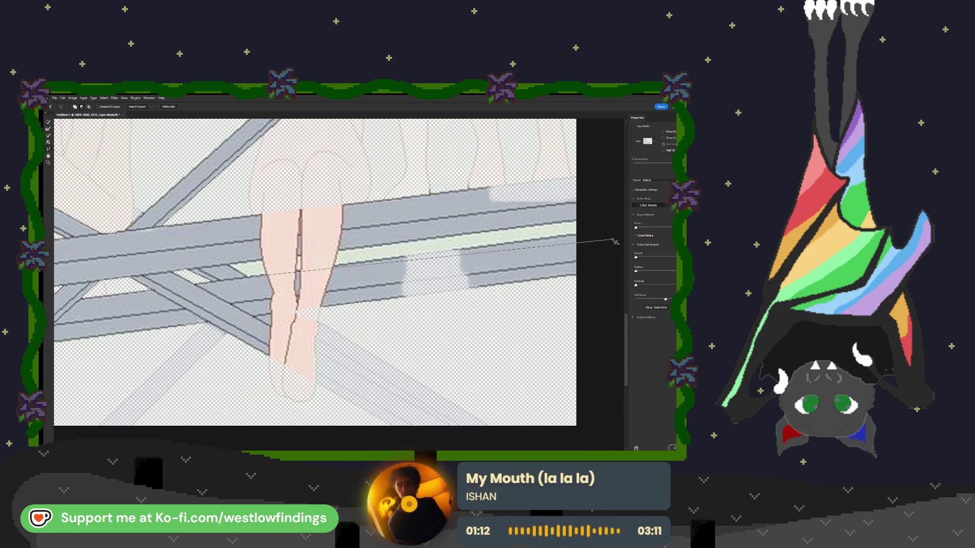
click(584, 220)
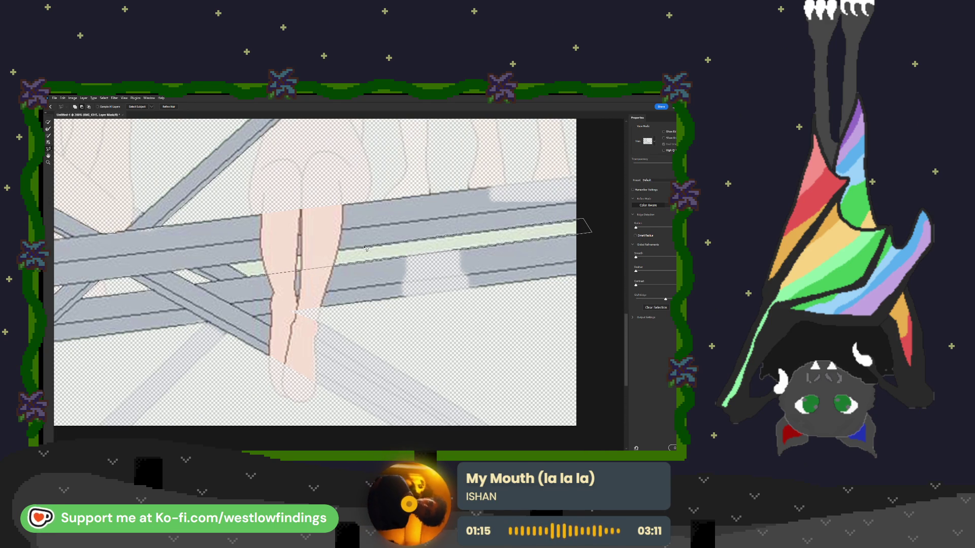
click(229, 265)
scroll(428, 246, down, 2)
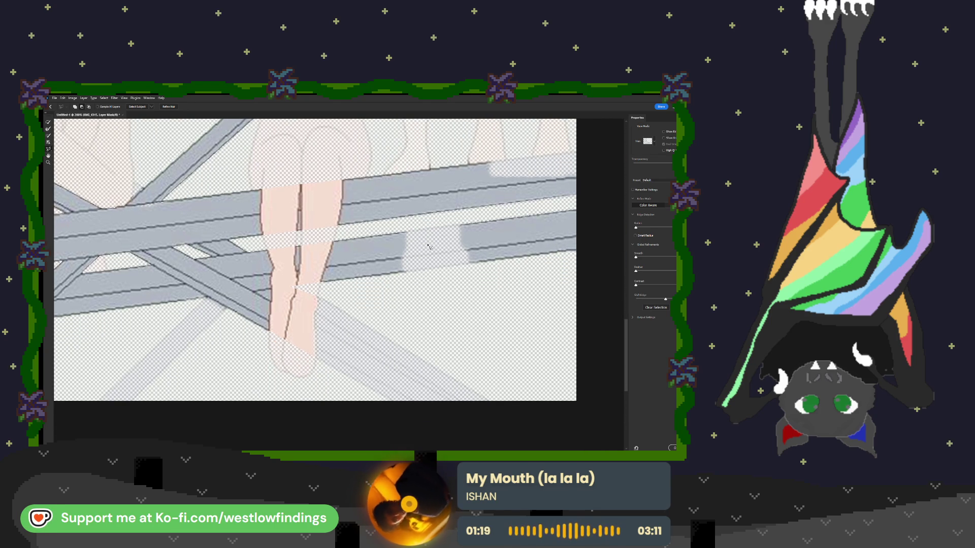
scroll(428, 246, up, 1)
scroll(428, 245, down, 1)
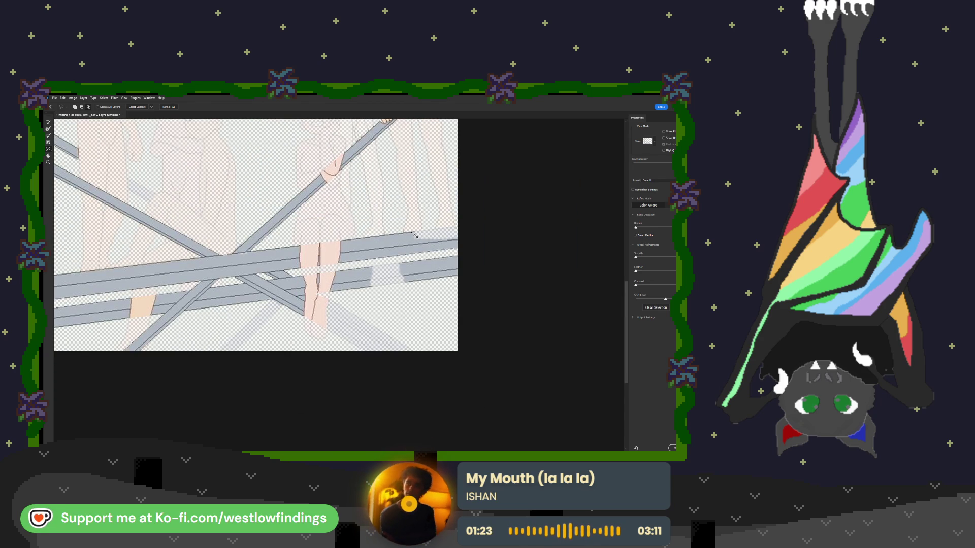
Outline part of the rail beside the legs, then fit the image and zoom back to 200%.
mouse_move(415, 234)
mouse_down()
mouse_move(474, 226)
mouse_move(410, 247)
mouse_move(415, 235)
mouse_up()
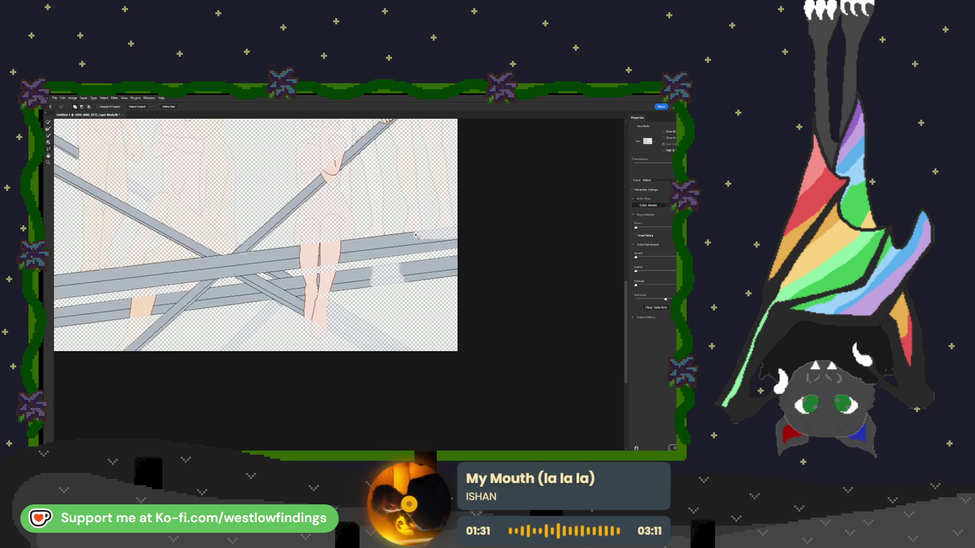
mouse_move(414, 233)
mouse_down()
mouse_move(472, 225)
mouse_move(457, 241)
mouse_move(410, 241)
mouse_up()
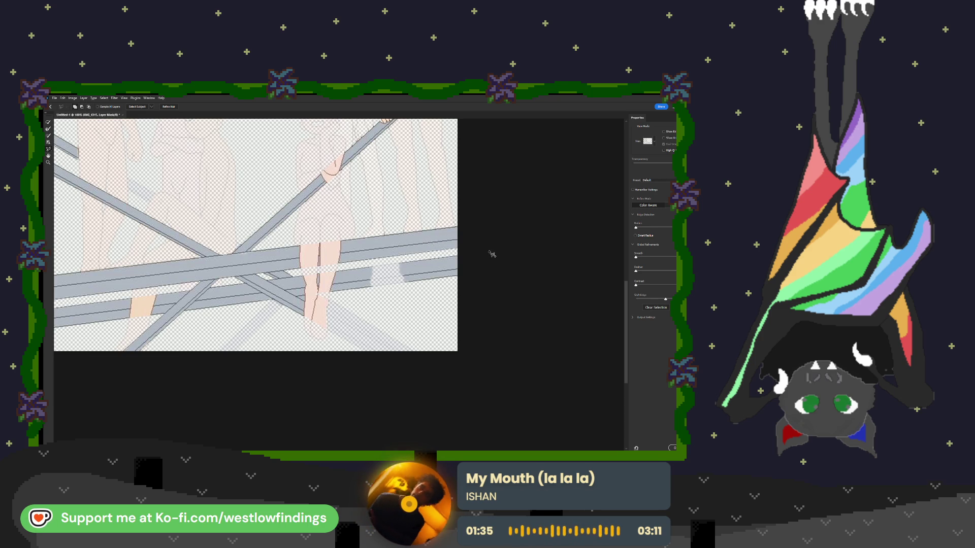
key(ctrl+0)
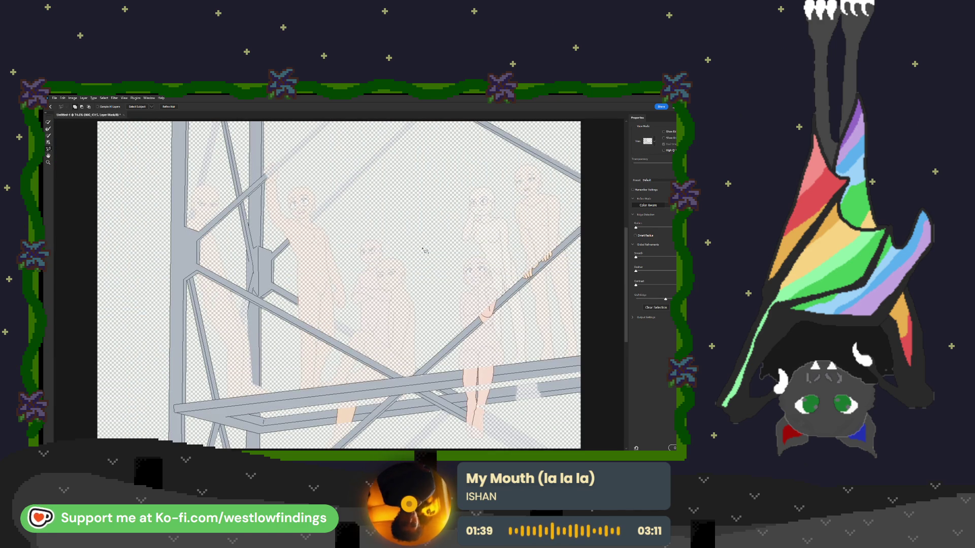
scroll(425, 249, up, 3)
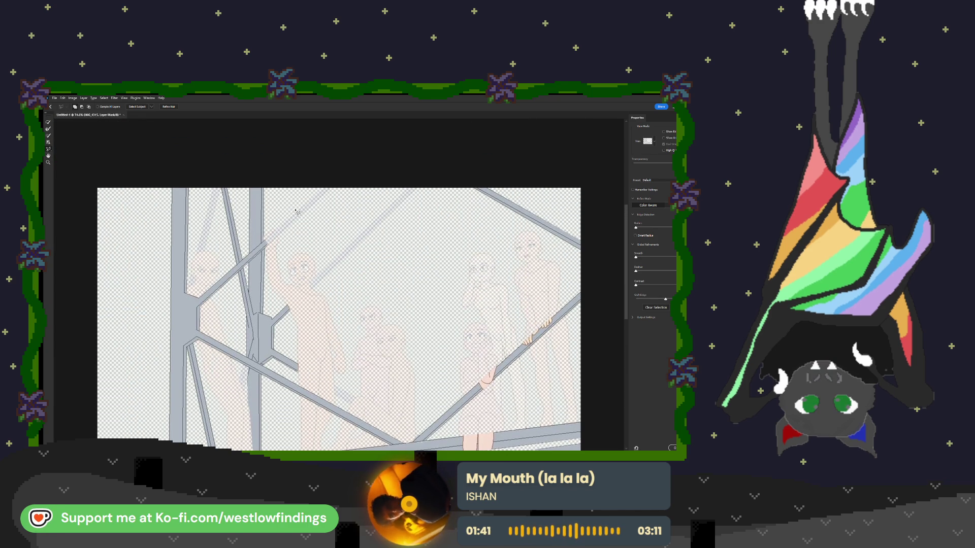
key(ctrl+1)
key(ctrl+plus)
scroll(314, 212, up, 4)
scroll(325, 212, up, 2)
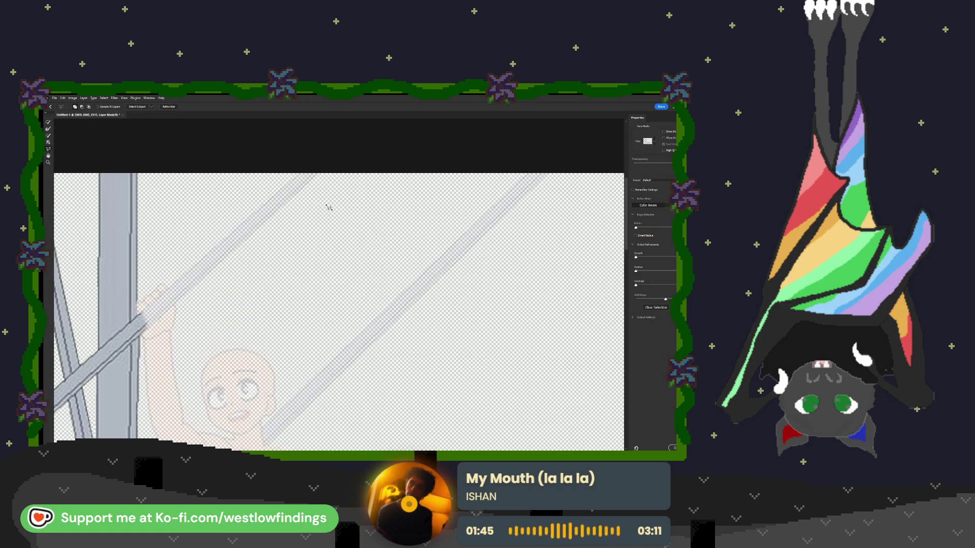
scroll(330, 203, left, 3)
scroll(330, 201, left, 2)
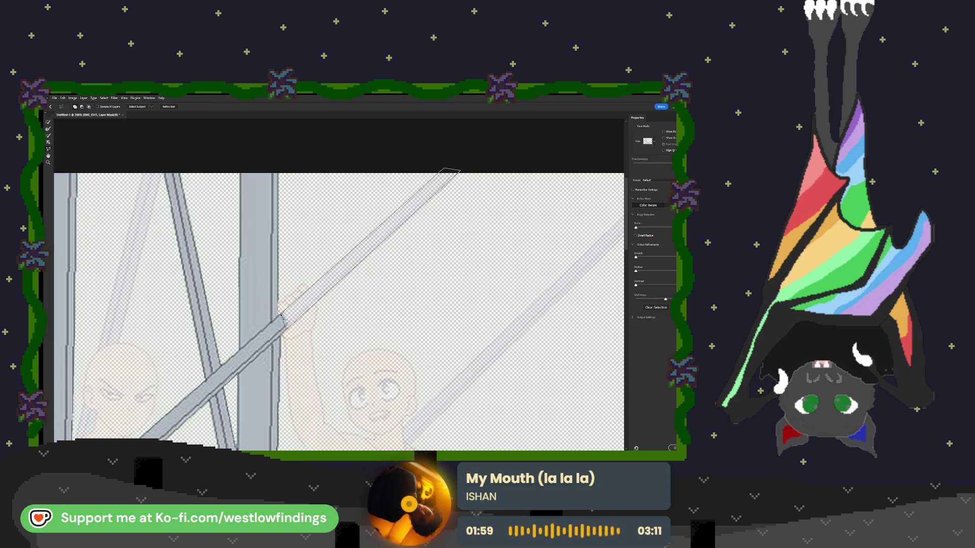
Close the outline masking the diagonal bar and zoom out to 100%.
click(281, 316)
scroll(420, 269, down, 5)
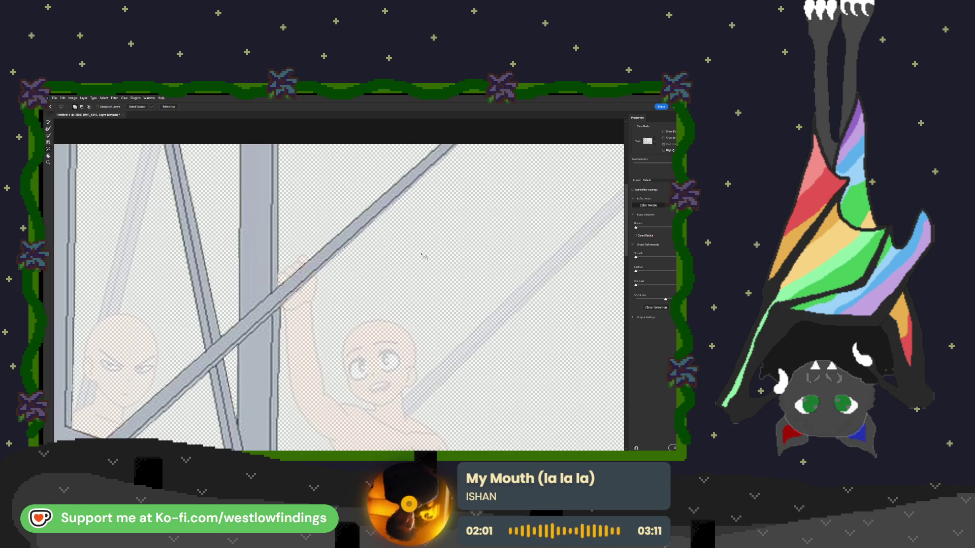
scroll(423, 252, down, 8)
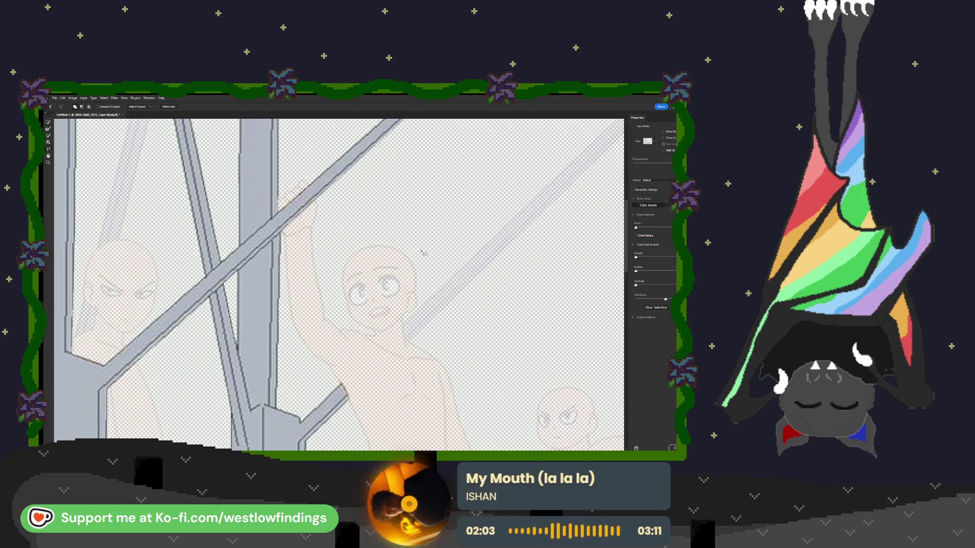
scroll(423, 252, down, 3)
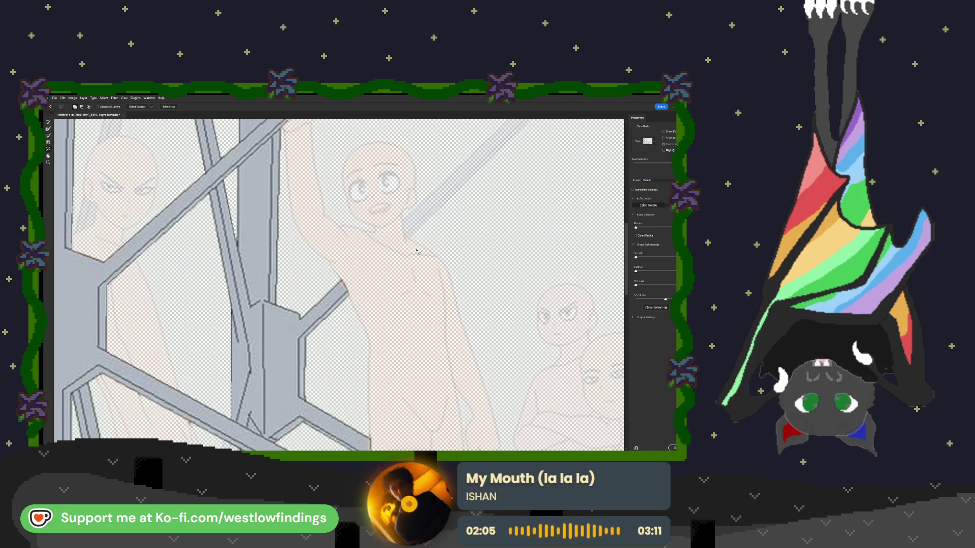
key(ctrl+minus)
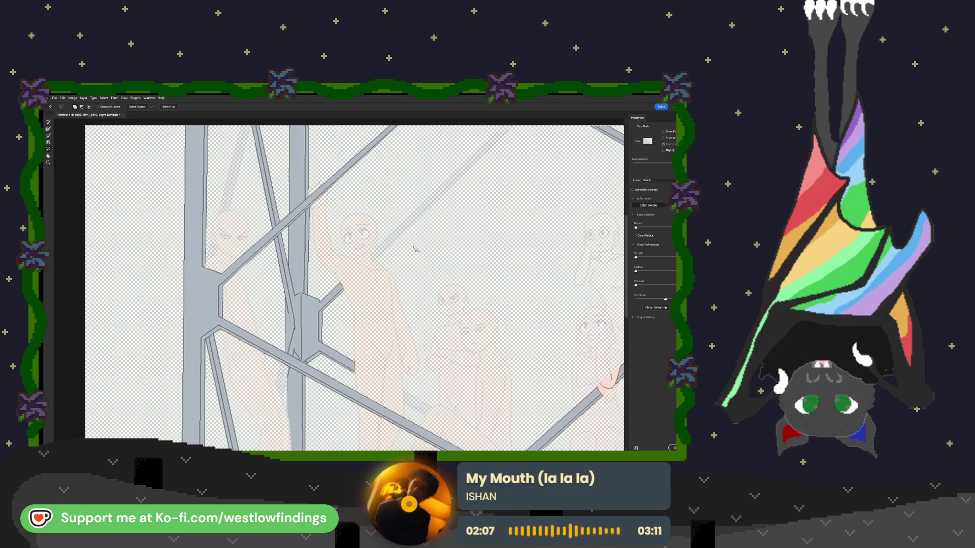
scroll(440, 247, up, 2)
scroll(440, 247, right, 3)
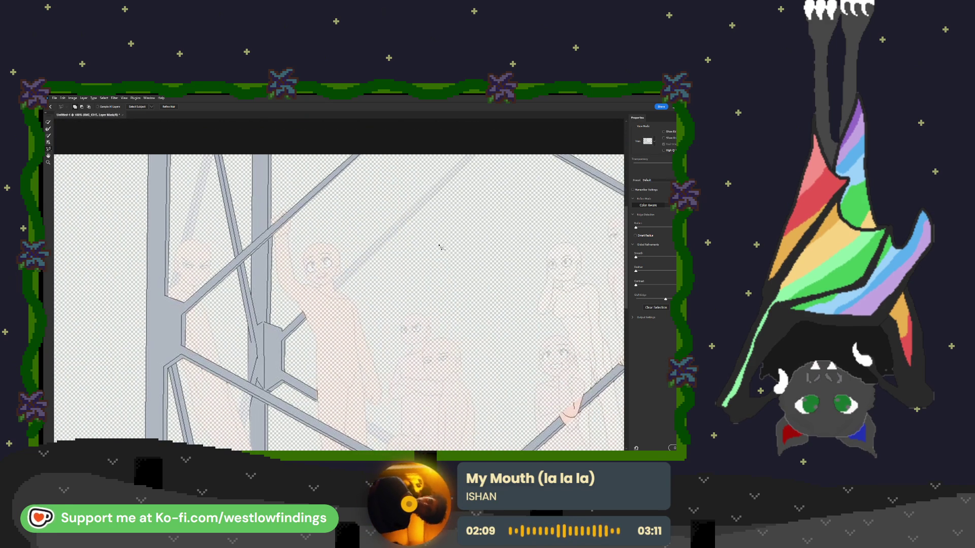
scroll(386, 254, left, 1)
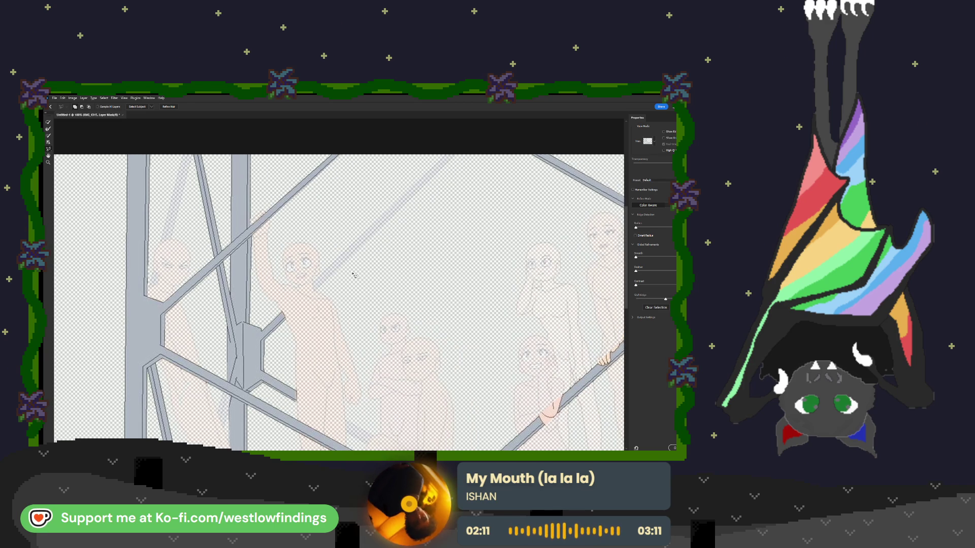
Trace the diagonal pole around the raised arm so the forearm shows over it.
click(283, 313)
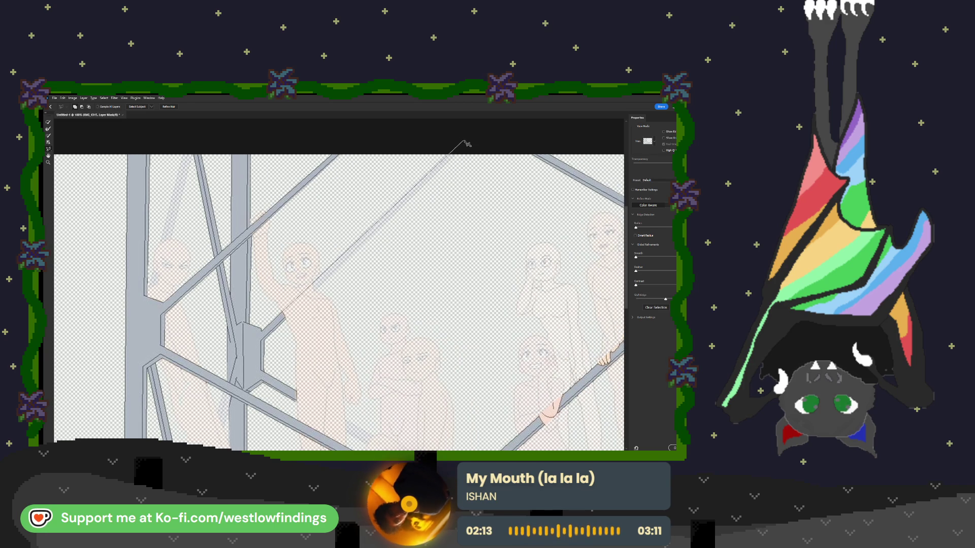
click(463, 140)
click(467, 147)
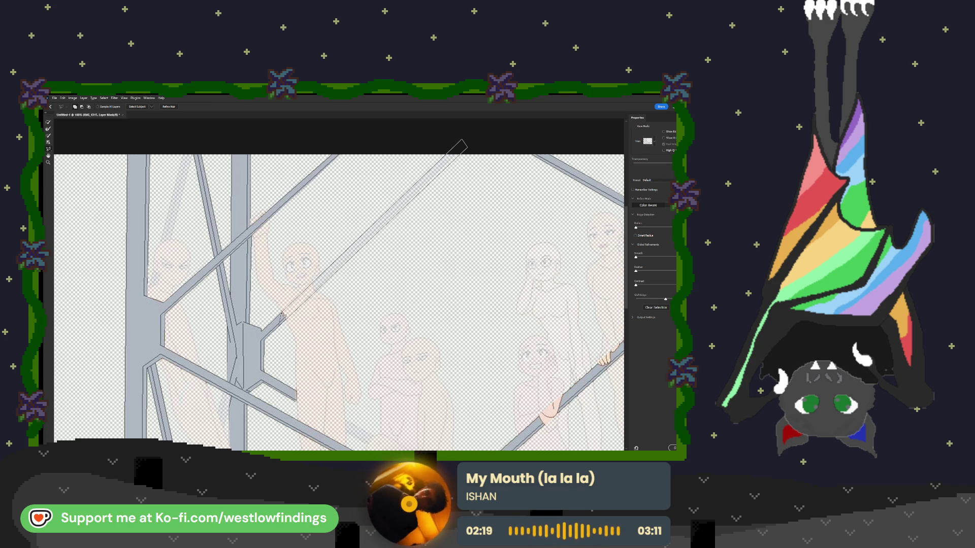
click(282, 316)
scroll(410, 196, up, 1)
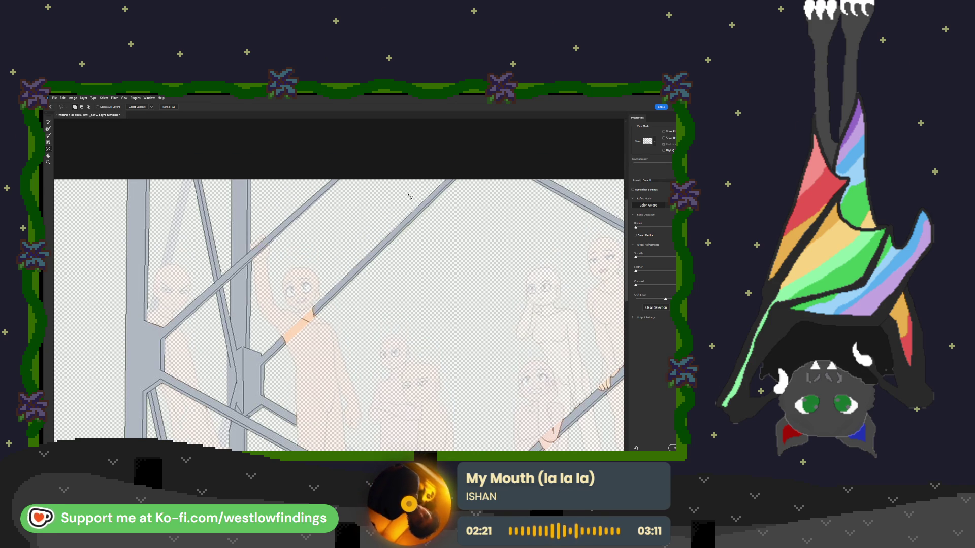
click(318, 317)
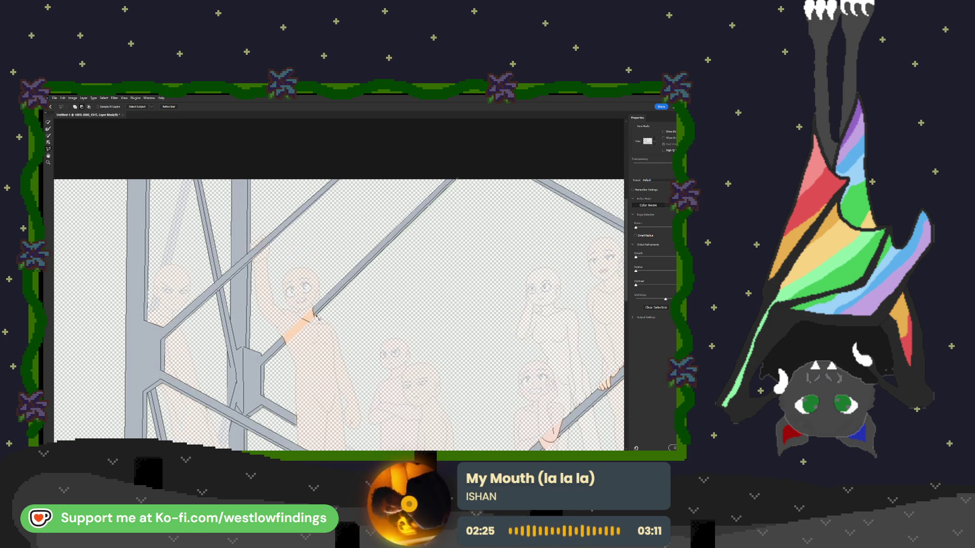
double_click(479, 196)
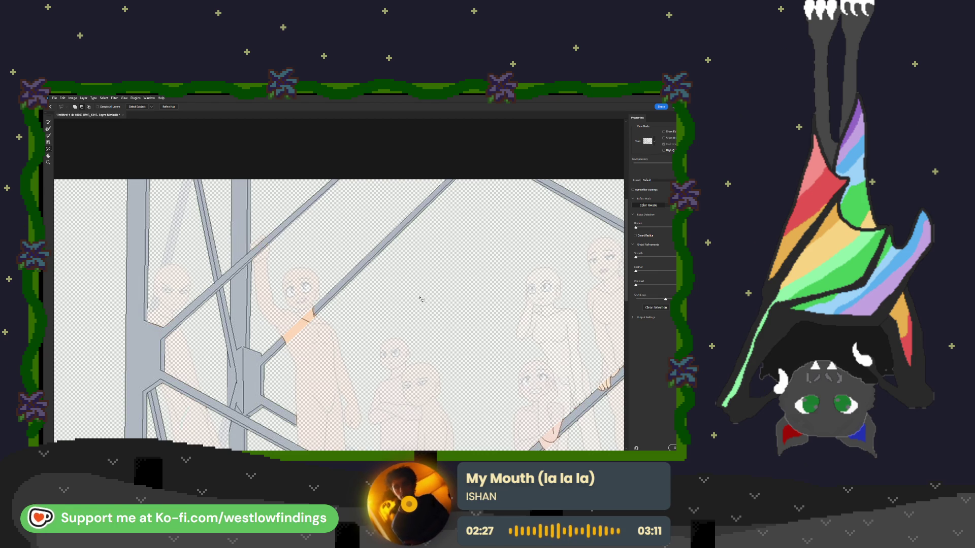
scroll(430, 285, down, 2)
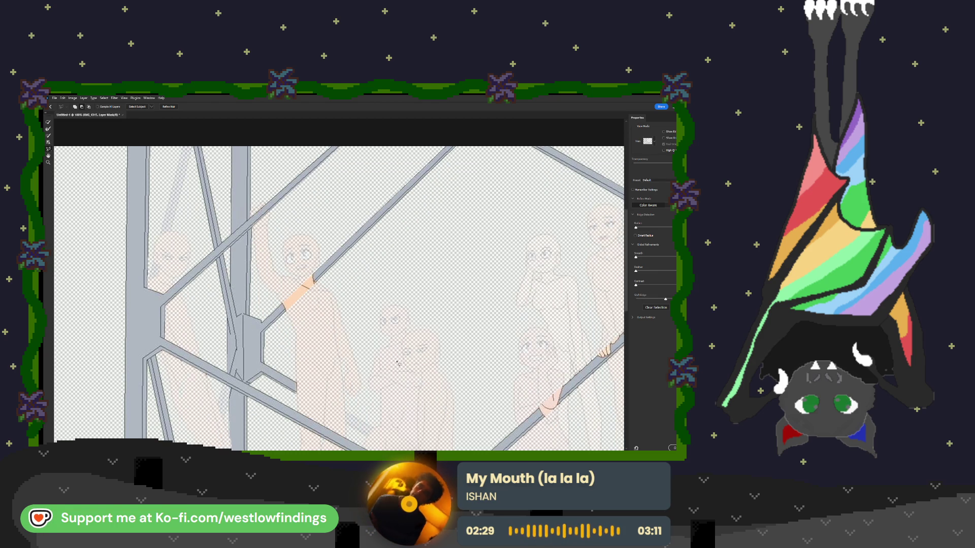
Subtract one strip of the lower bar behind the legs and restore another.
scroll(426, 285, down, 6)
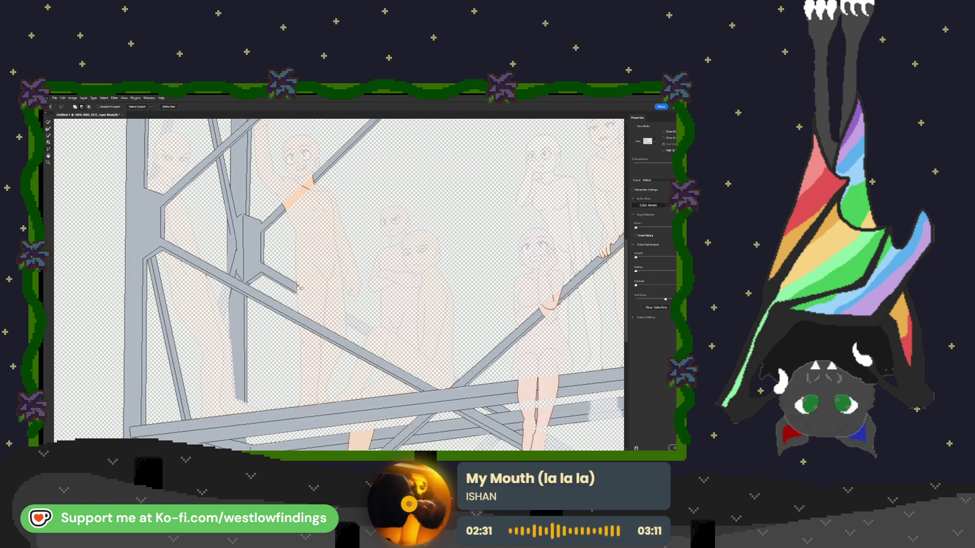
click(297, 285)
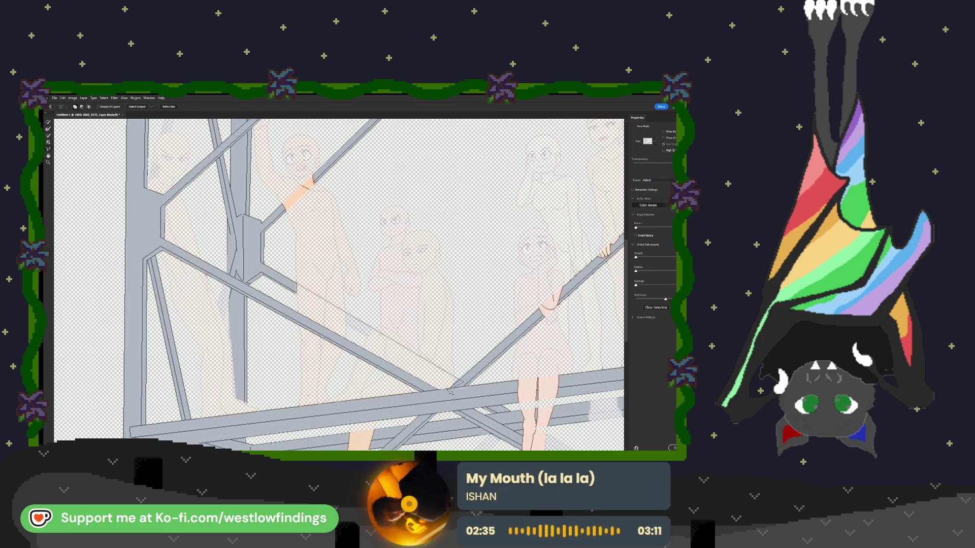
click(450, 390)
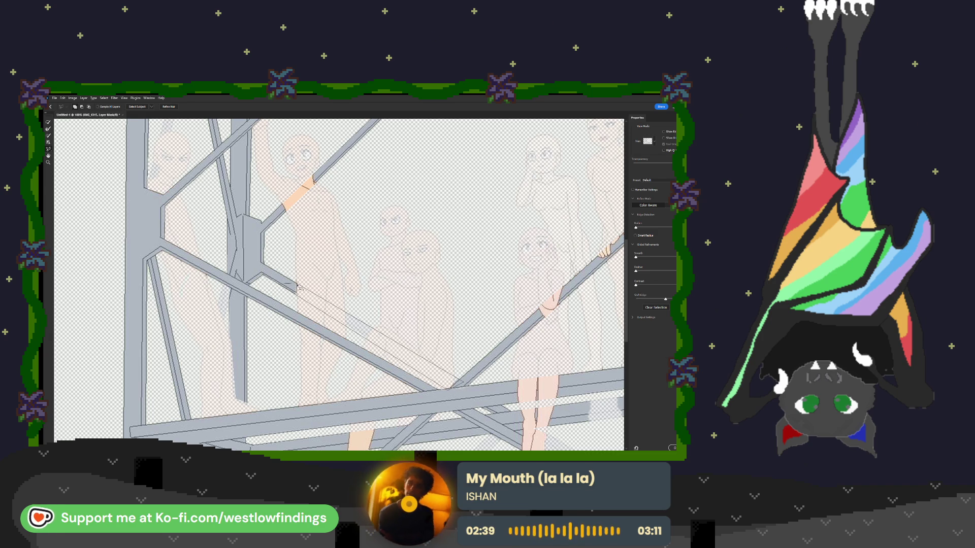
click(300, 288)
scroll(436, 351, up, 3)
scroll(403, 357, up, 3)
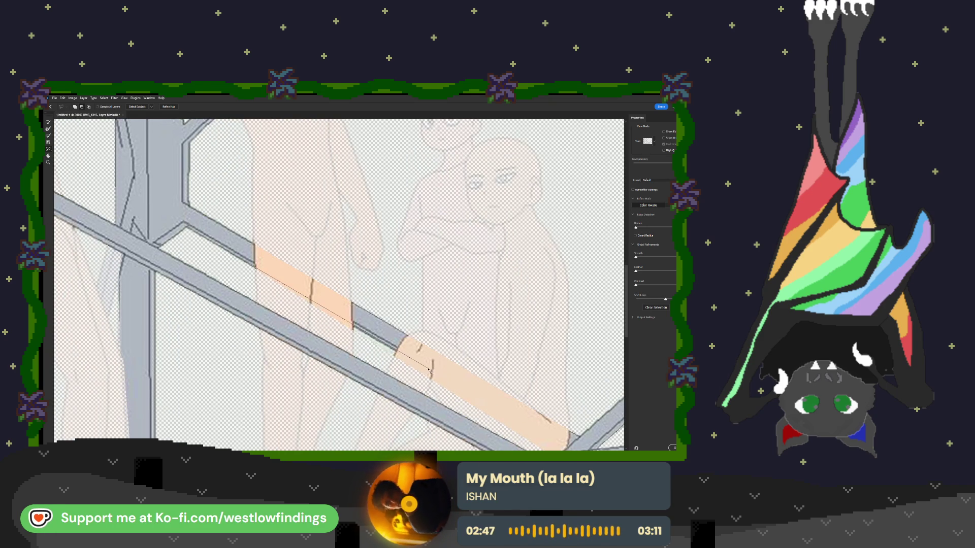
click(429, 374)
click(420, 376)
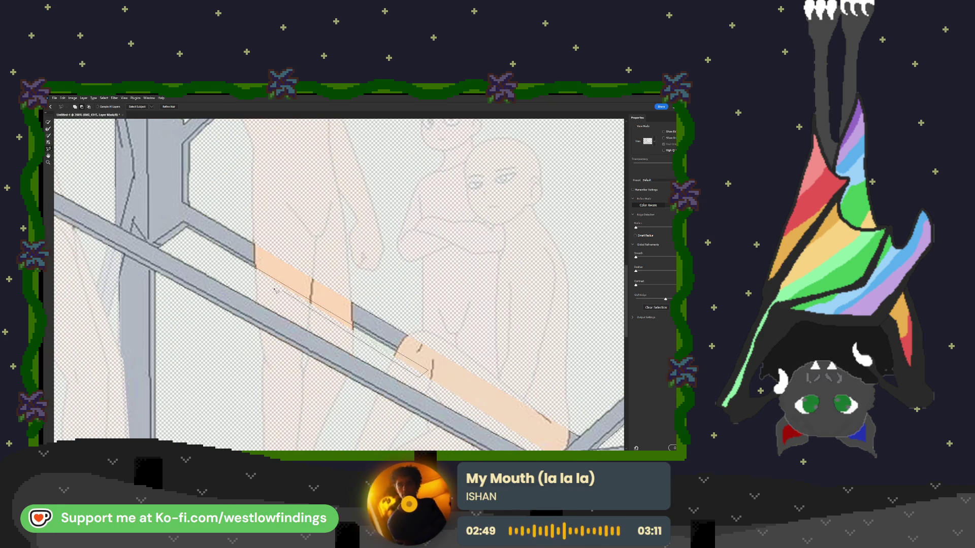
click(244, 264)
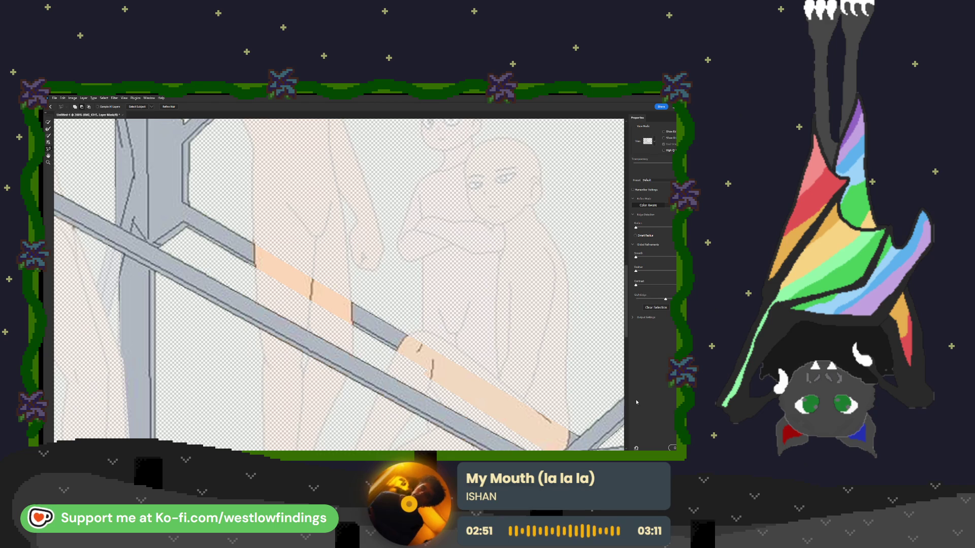
Outline one more bar strip and apply the refined mask with OK.
click(419, 372)
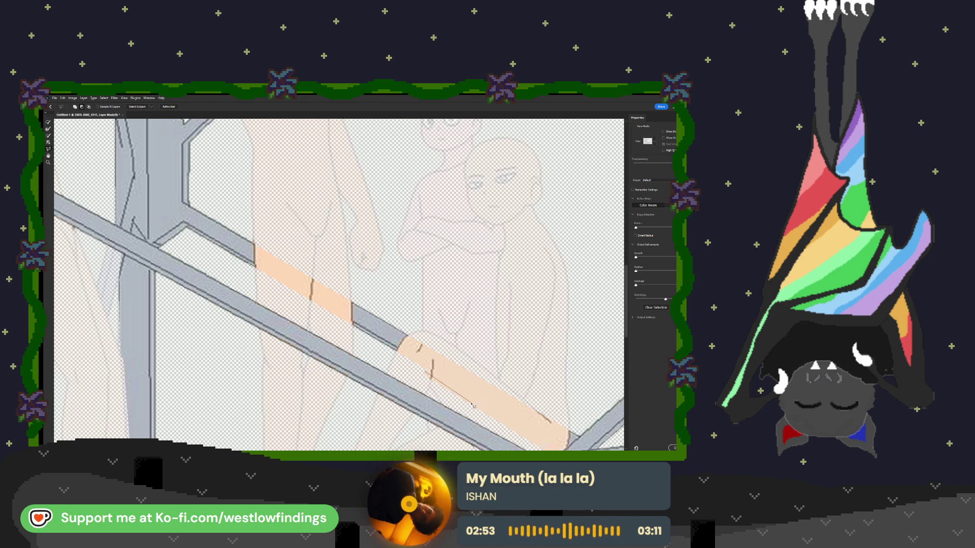
click(475, 406)
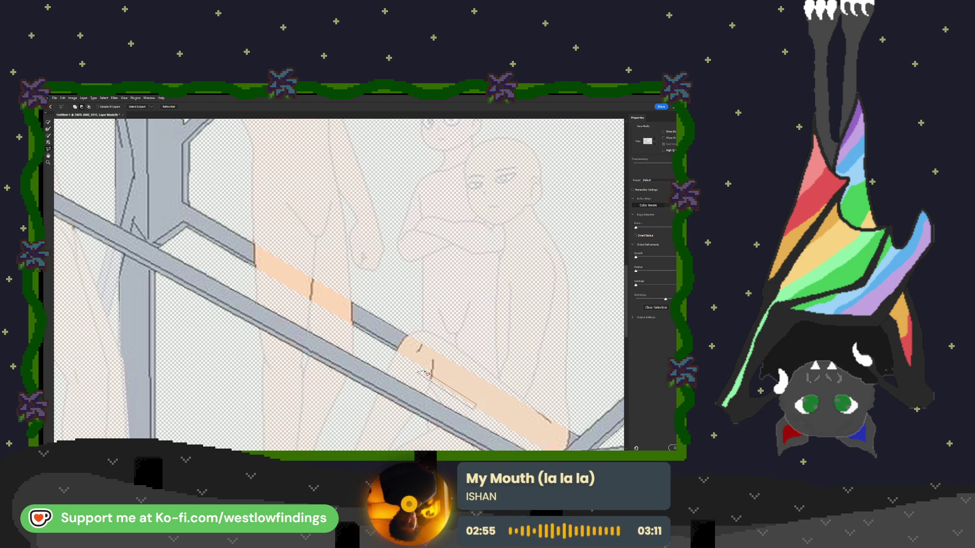
click(672, 448)
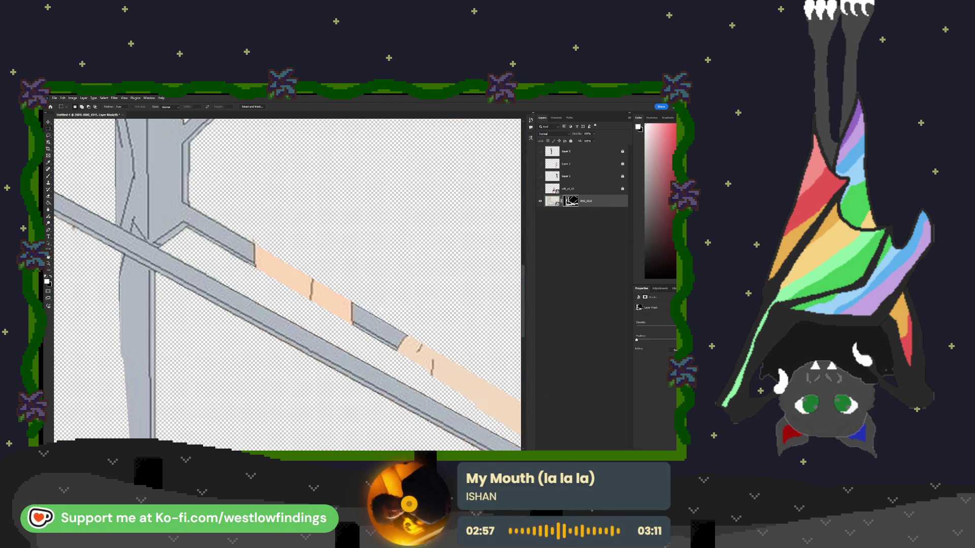
Touch up the scaffolding mask with a small brush correction along the lower bar.
key(ctrl+0)
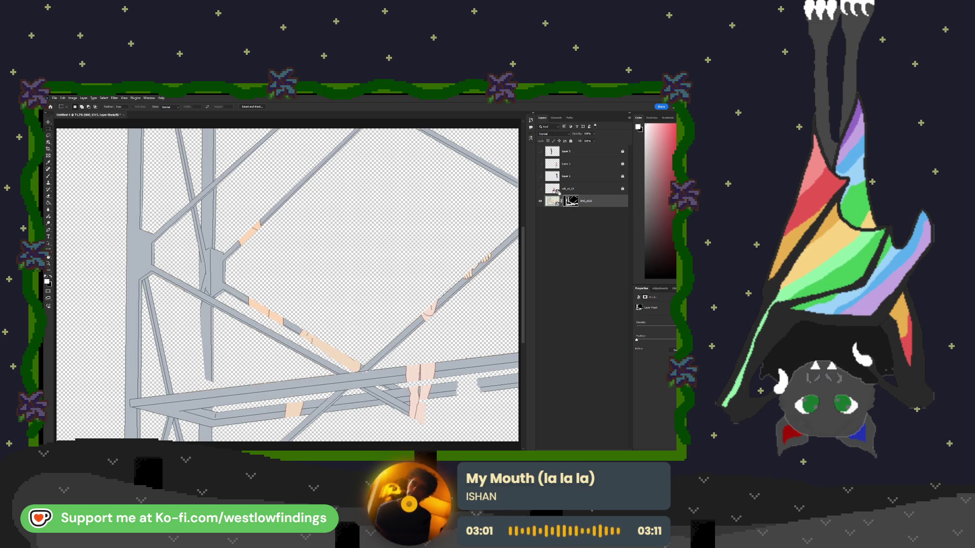
key(alt+ctrl+r)
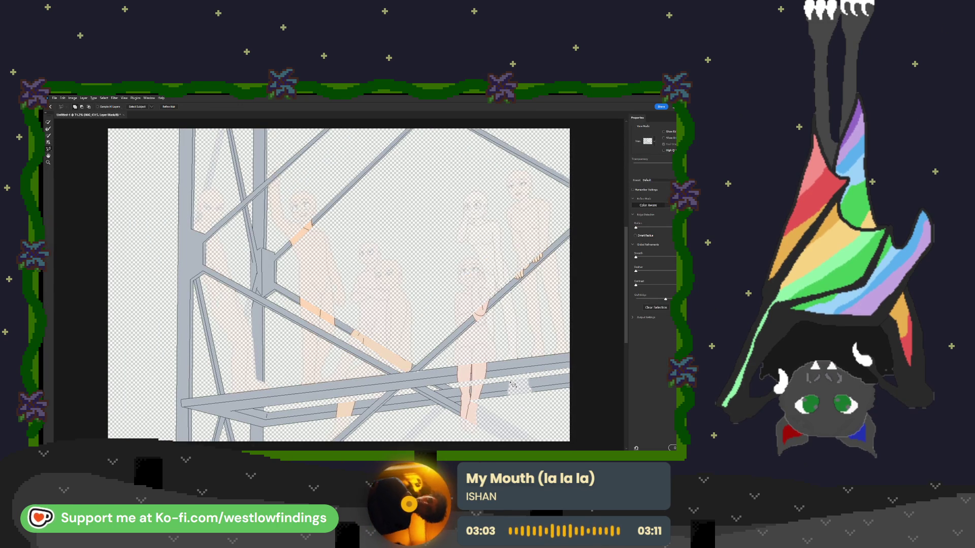
drag(510, 383, 531, 382)
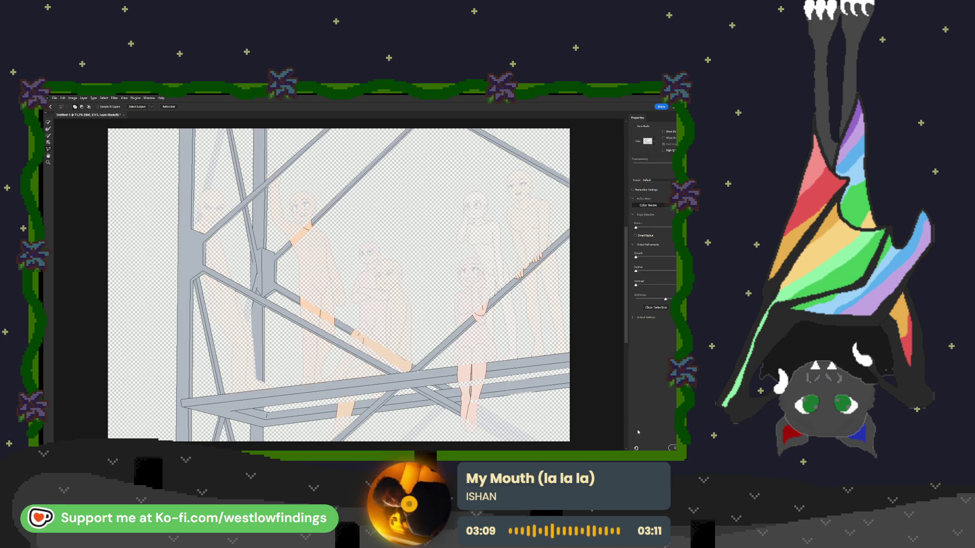
click(672, 448)
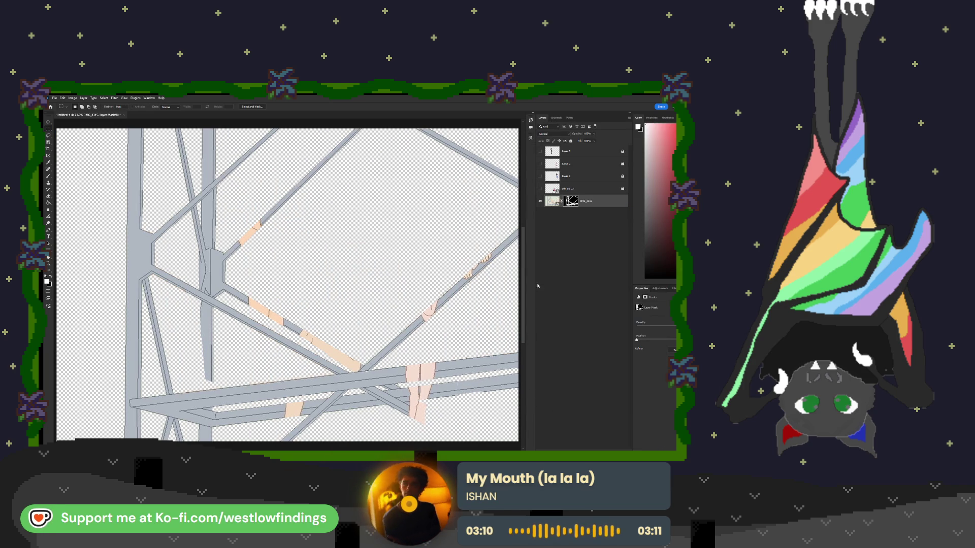
Turn three of the character layers back on over the bars.
click(541, 188)
click(540, 176)
click(540, 163)
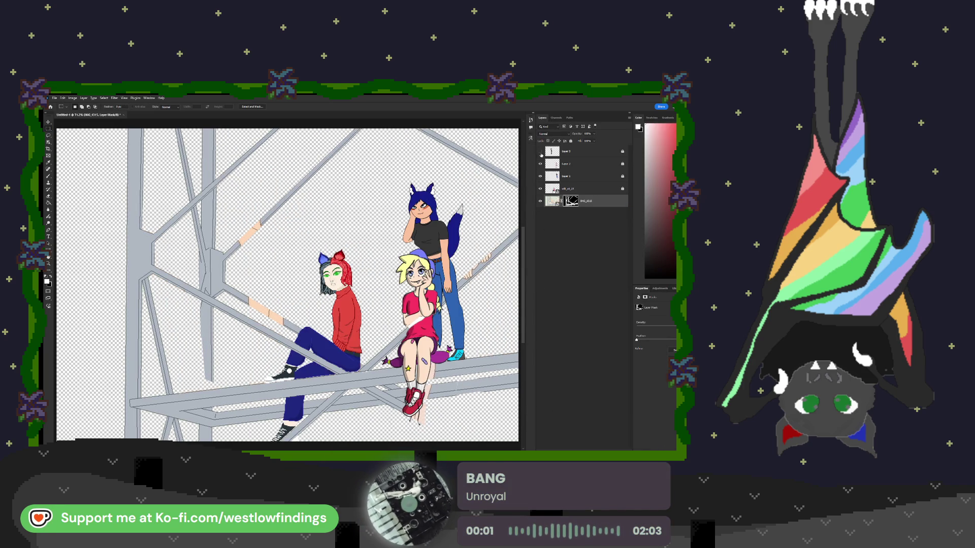
Show the last character layer, add an empty layer on top, and move Layer 3 lower.
click(540, 151)
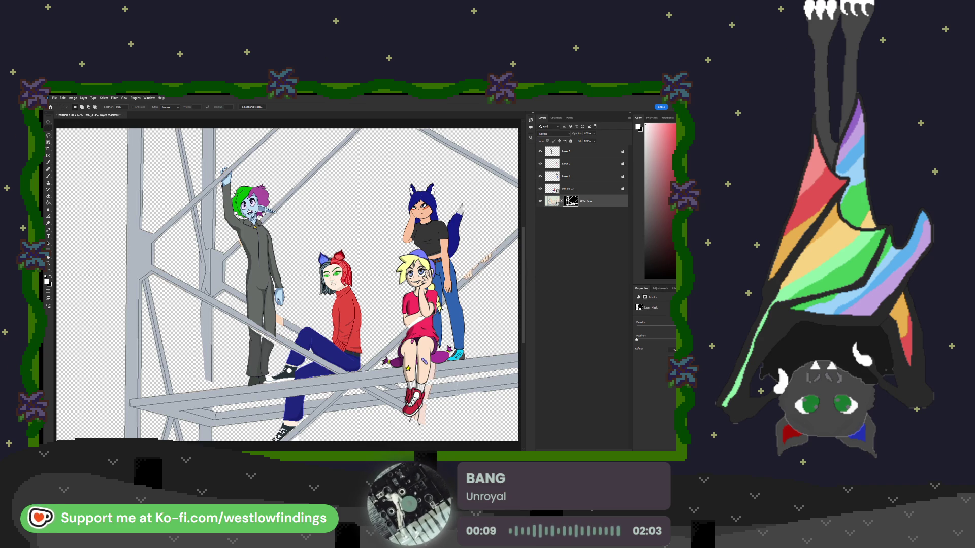
click(587, 152)
key(ctrl+z)
click(587, 154)
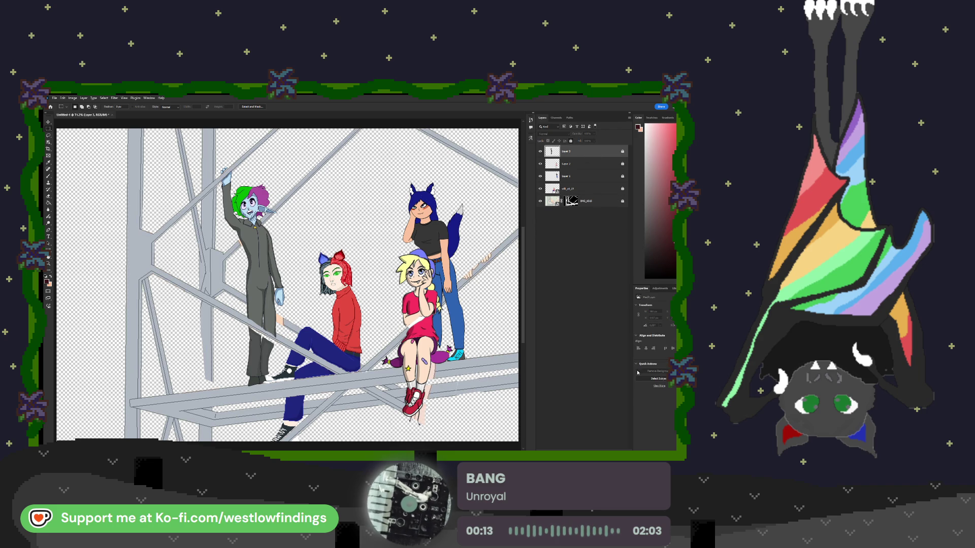
click(613, 449)
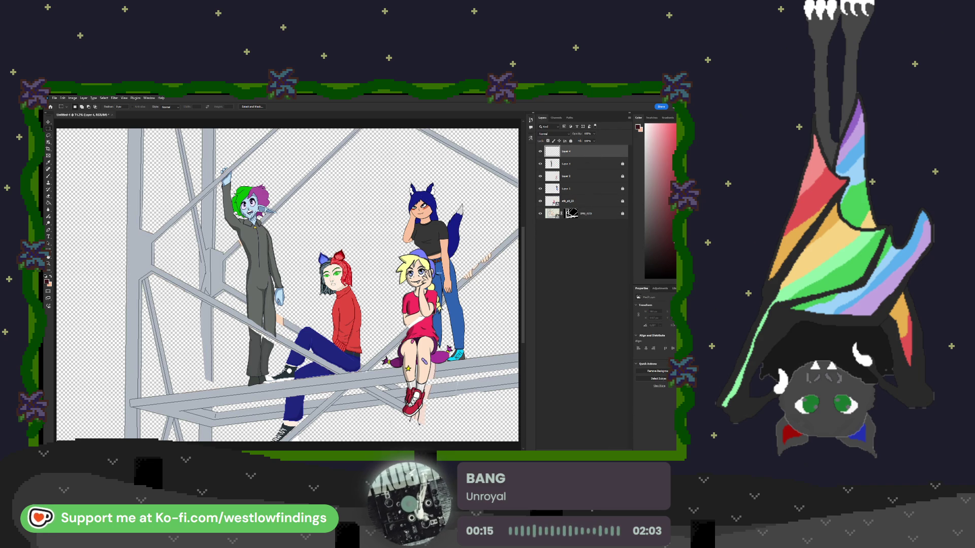
drag(591, 161, 594, 220)
Rename Layer 3, Layer 2 and Layer 1 to blu, grn and red.
double_click(569, 166)
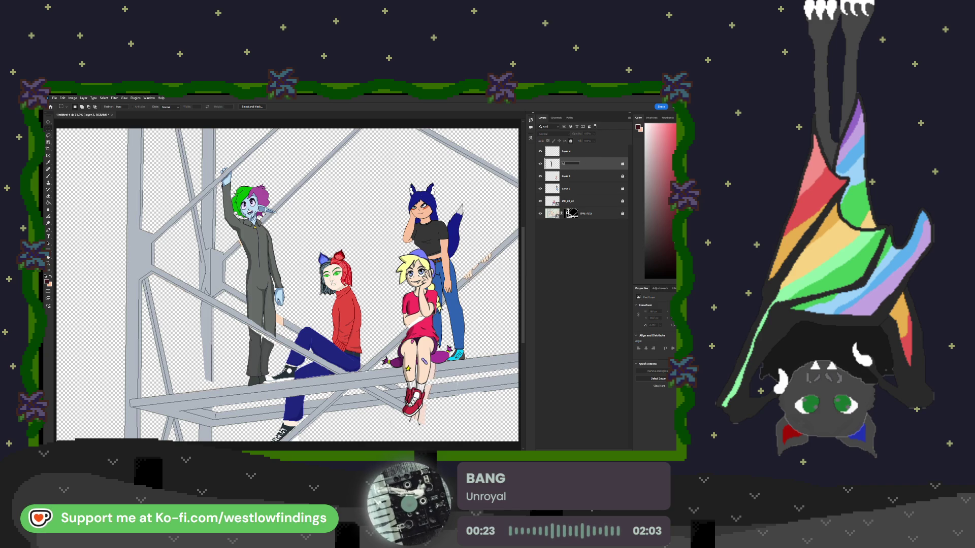
text(lu)
key(Return)
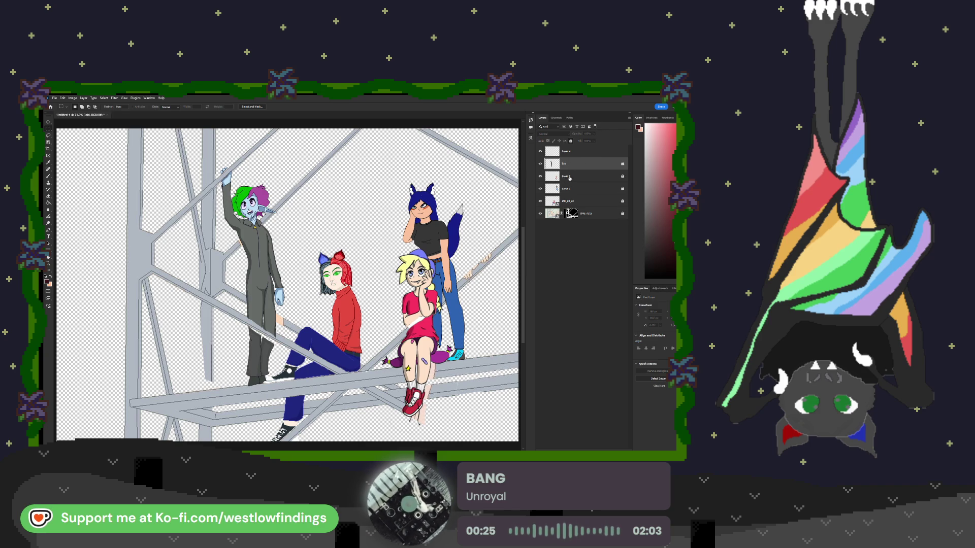
double_click(569, 176)
text(grn)
key(Return)
double_click(573, 188)
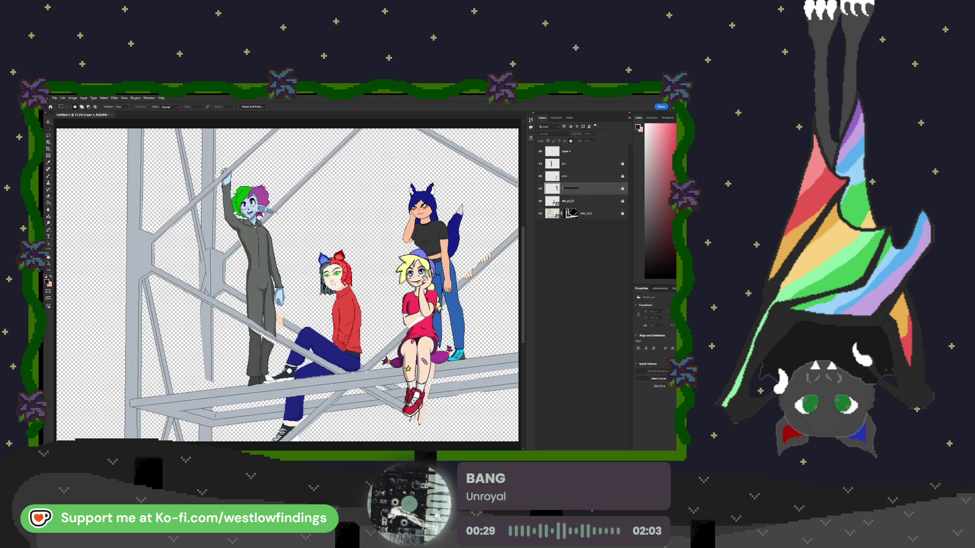
text(red)
key(Return)
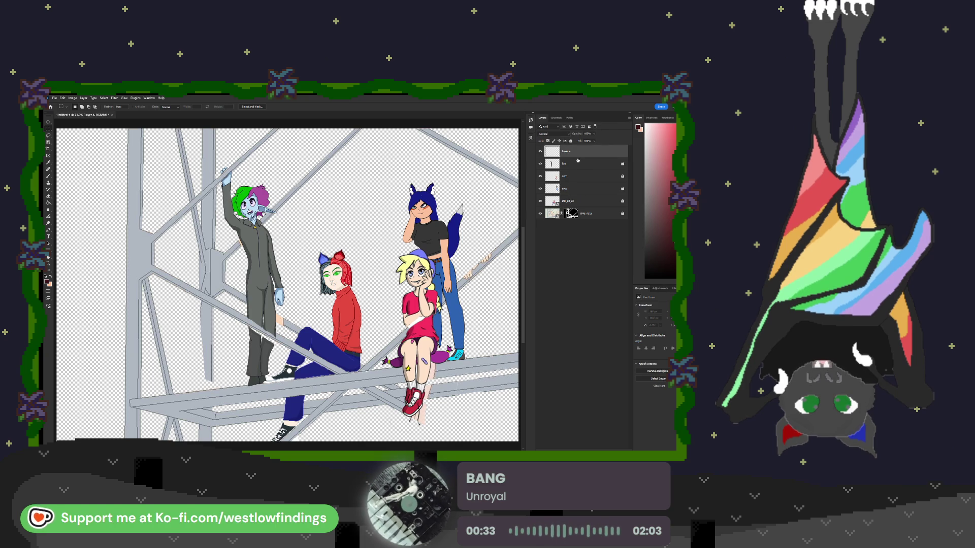
click(586, 165)
click(584, 189)
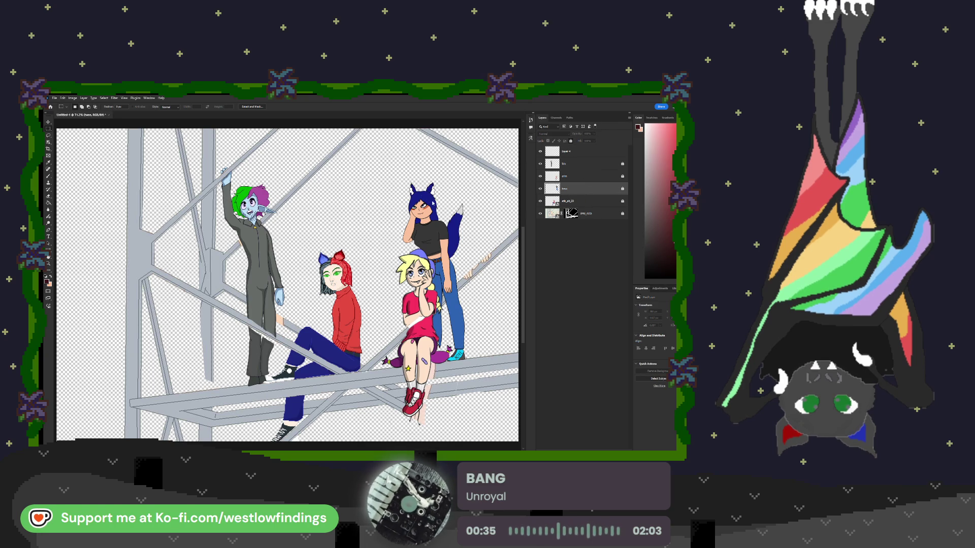
Move the boo and sok_sd layers lower and reorder so the green-haired figure's arm shows.
drag(597, 191, 591, 222)
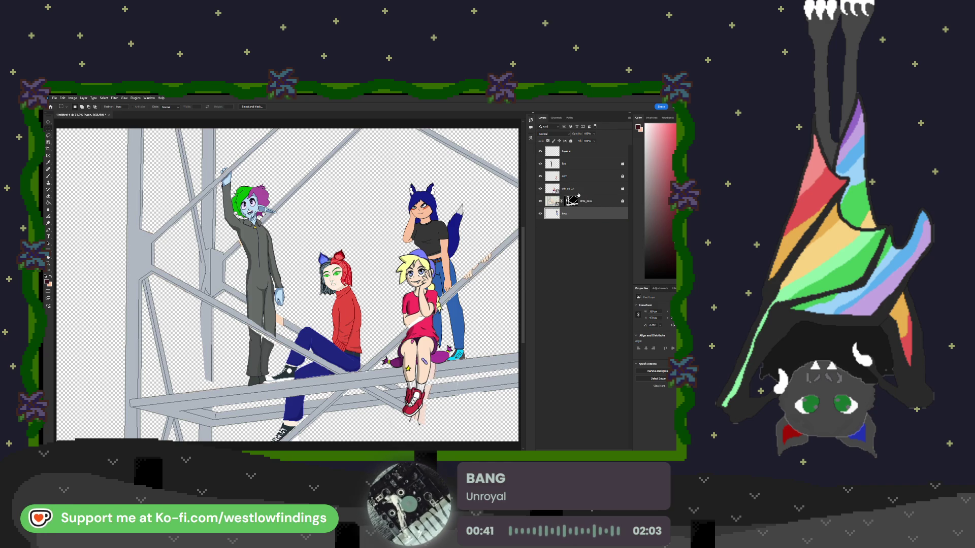
drag(578, 191, 585, 209)
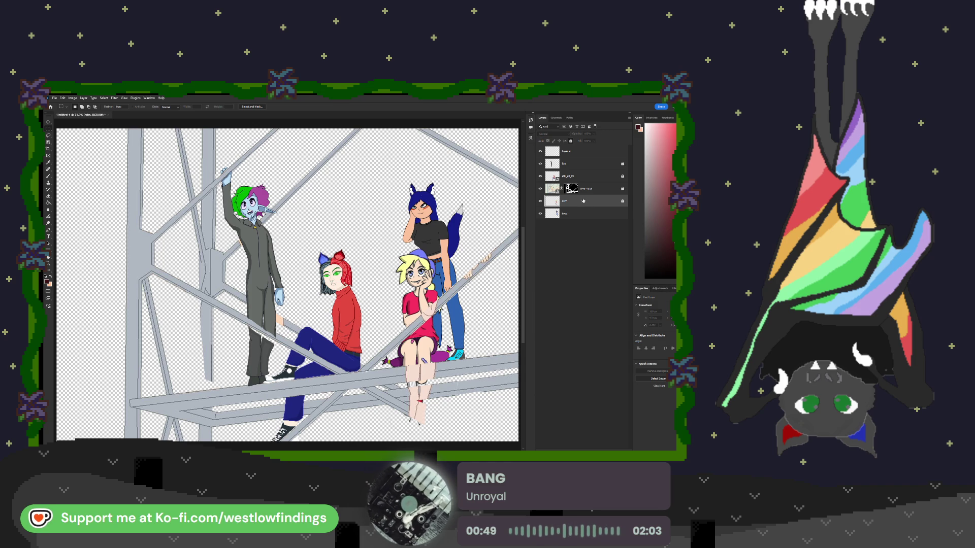
mouse_move(578, 166)
mouse_down()
mouse_move(586, 198)
mouse_move(587, 176)
mouse_up()
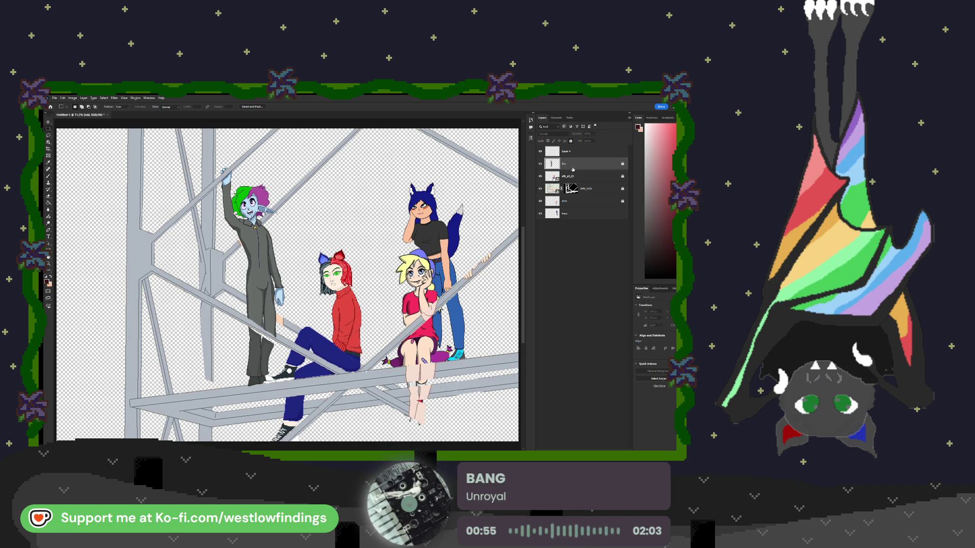
Lock the brwn layer and make Layer 4 active.
click(589, 213)
key(/)
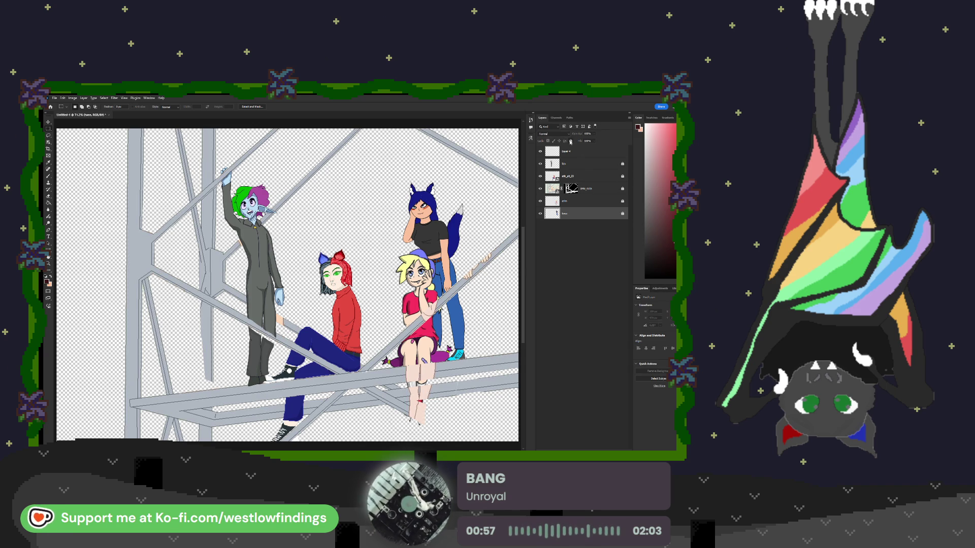
click(589, 152)
Zoom in on the arm and paint over the peach patch with a small brush.
scroll(287, 290, up, 1)
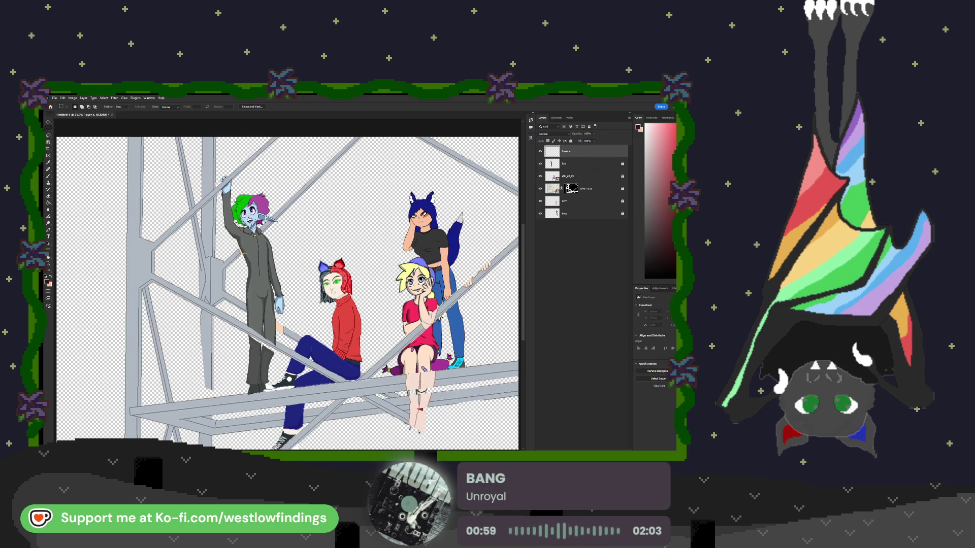
scroll(246, 250, up, 5)
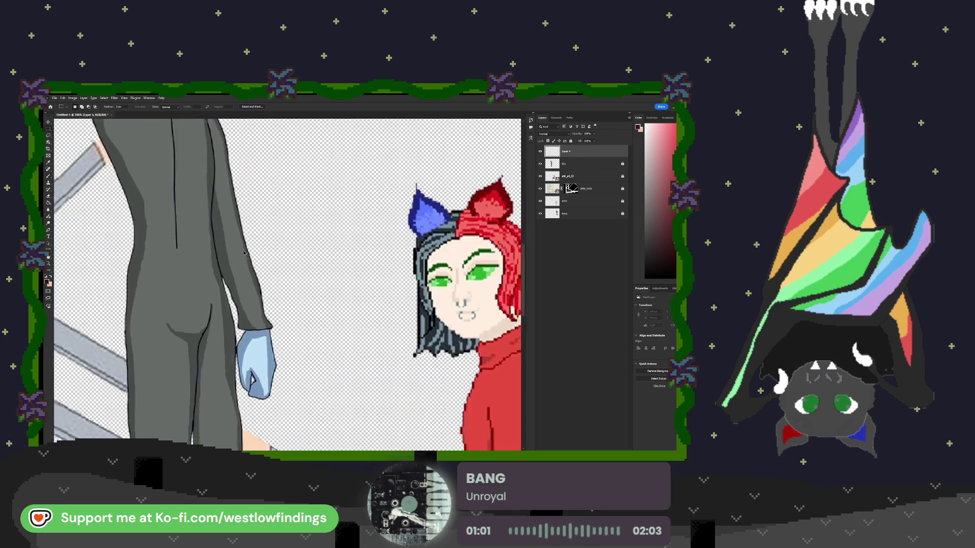
scroll(247, 253, left, 10)
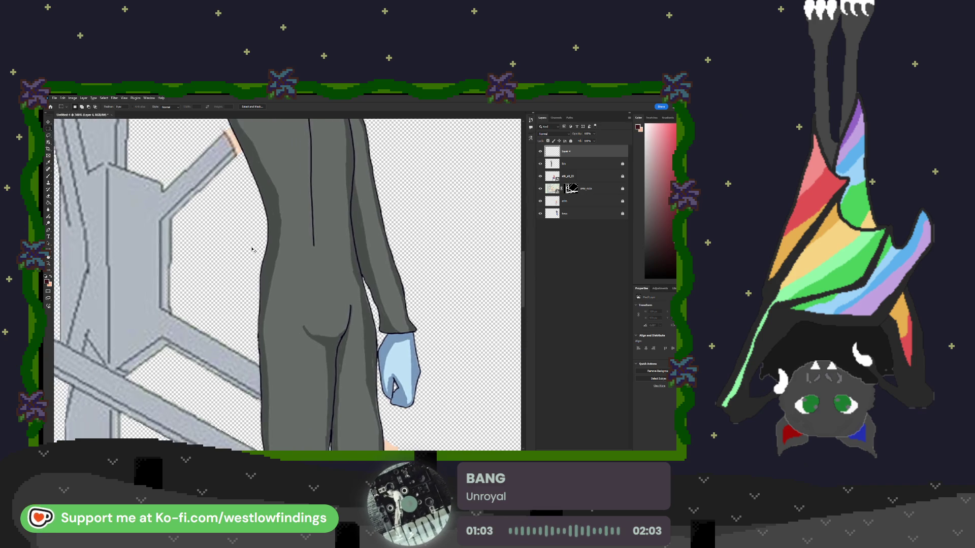
scroll(256, 249, left, 5)
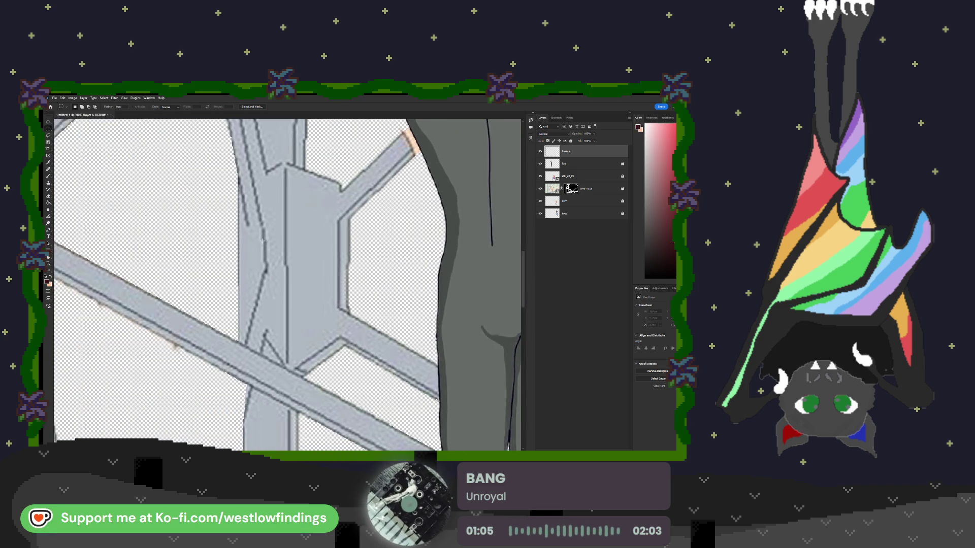
scroll(274, 242, up, 5)
scroll(278, 236, up, 3)
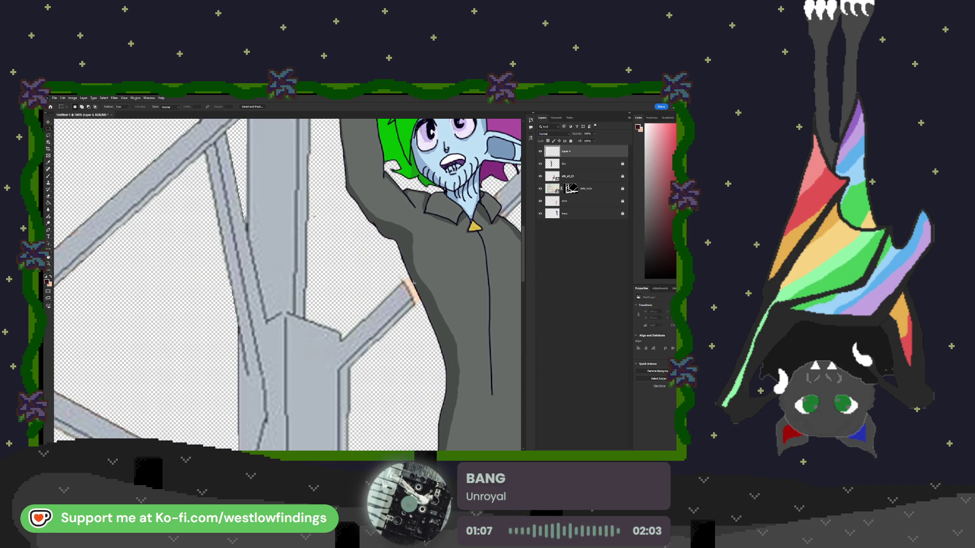
key(b)
alt+click(404, 290)
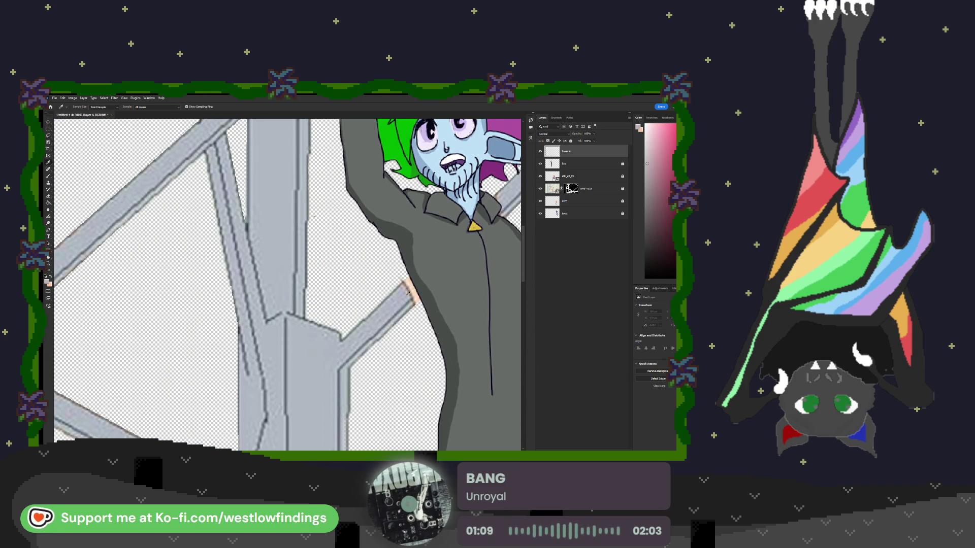
key(bracketleft)
key(bracketleft)
key(bracketleft)
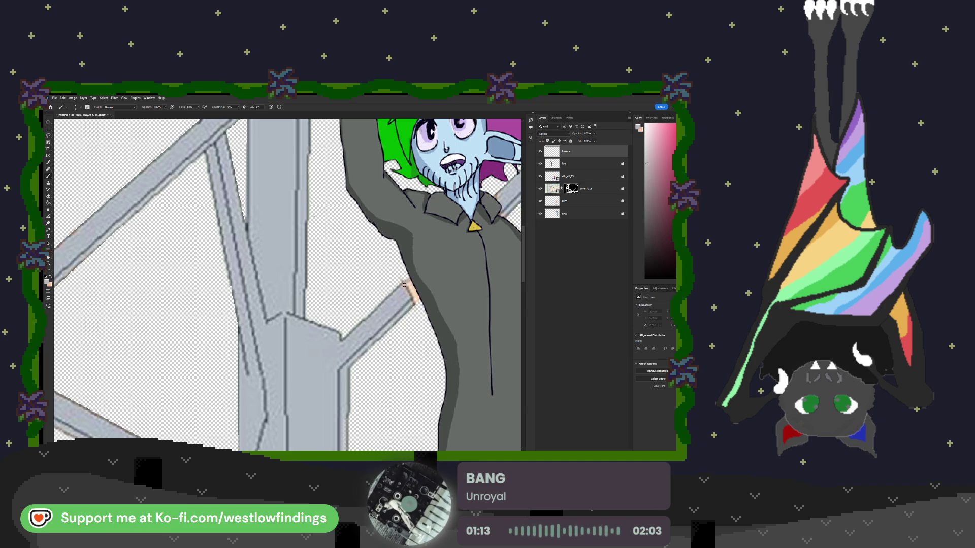
drag(406, 287, 414, 303)
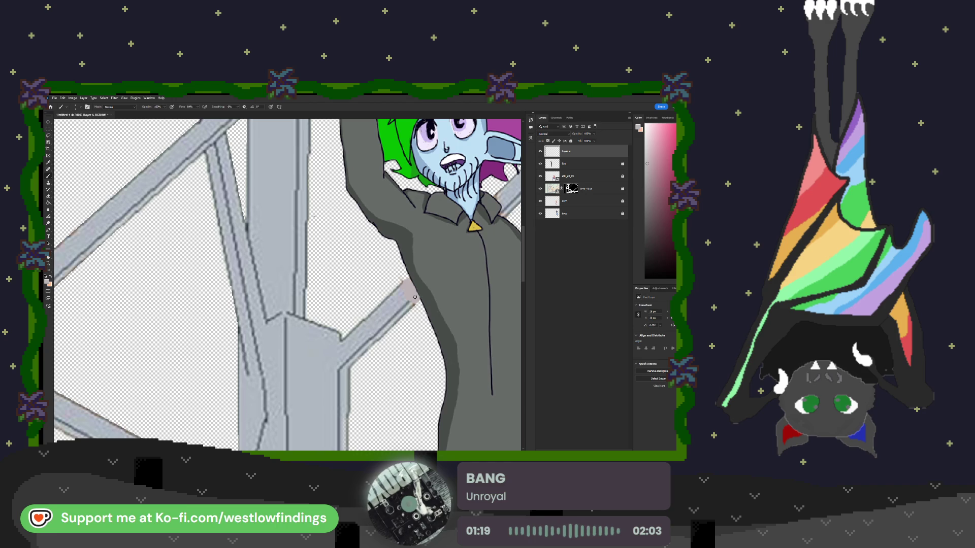
Sample the bar's blue-grey, extend it along the arm edge, then zoom back out.
click(401, 300)
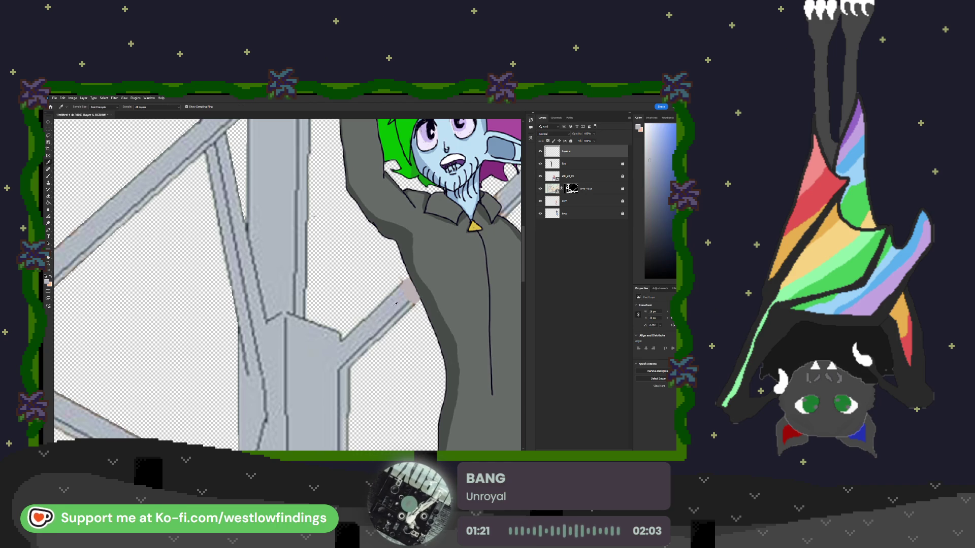
drag(414, 295, 421, 302)
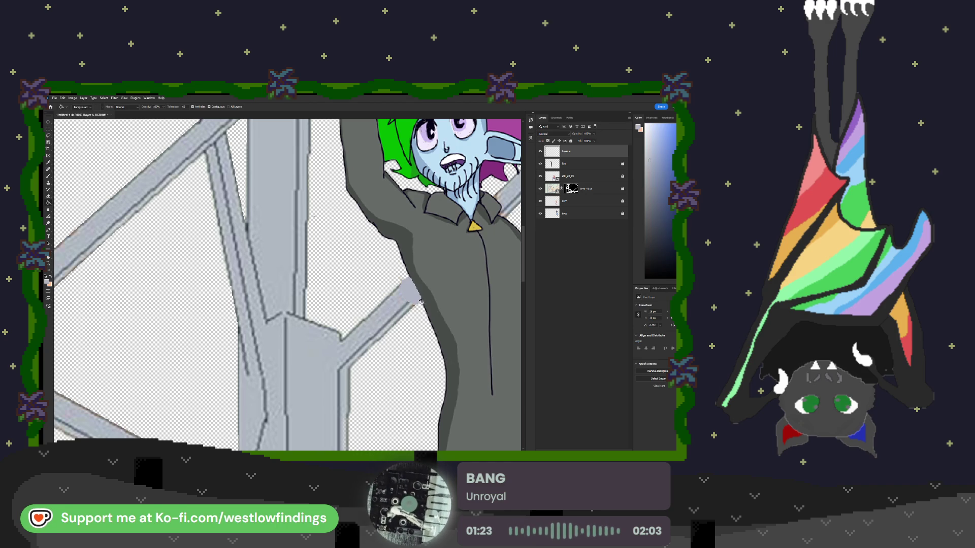
key(i)
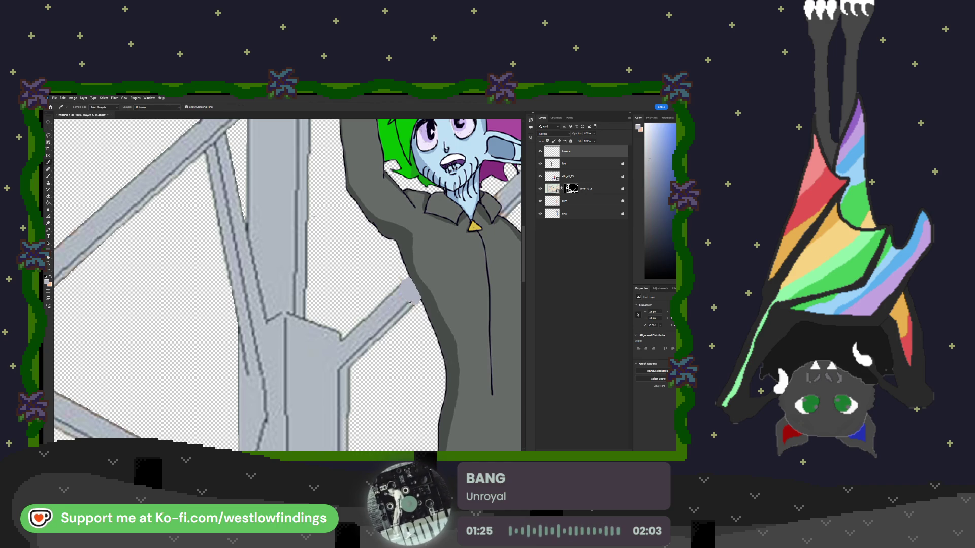
click(408, 304)
key(b)
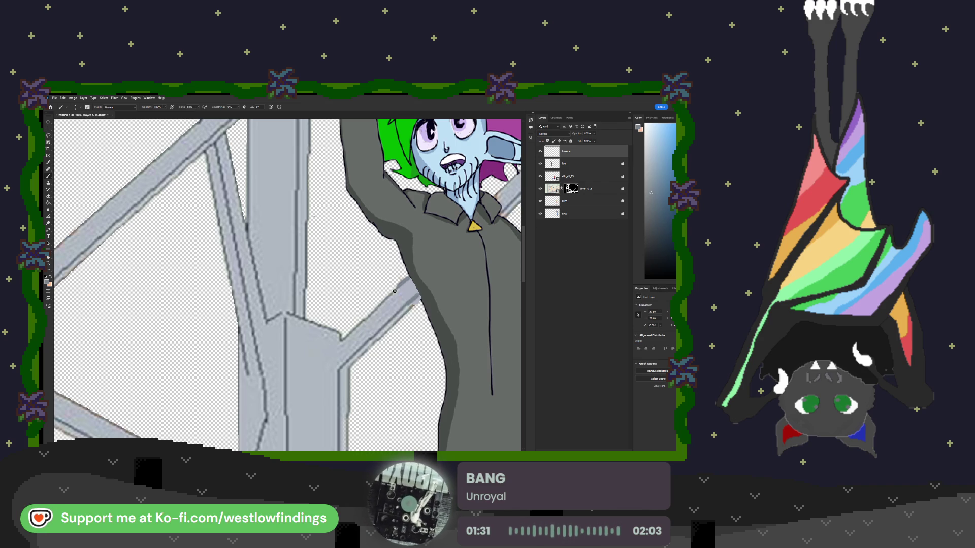
scroll(401, 287, down, 2)
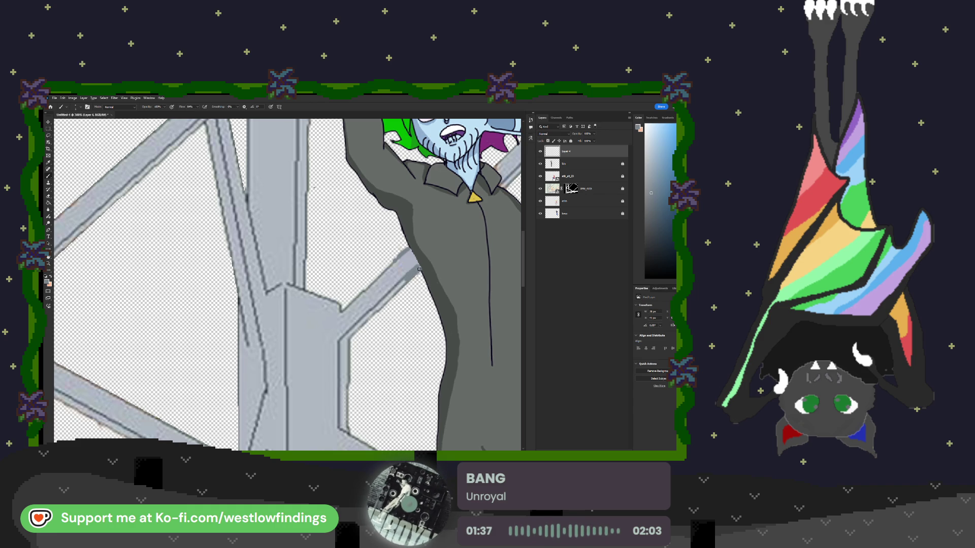
scroll(431, 284, down, 1)
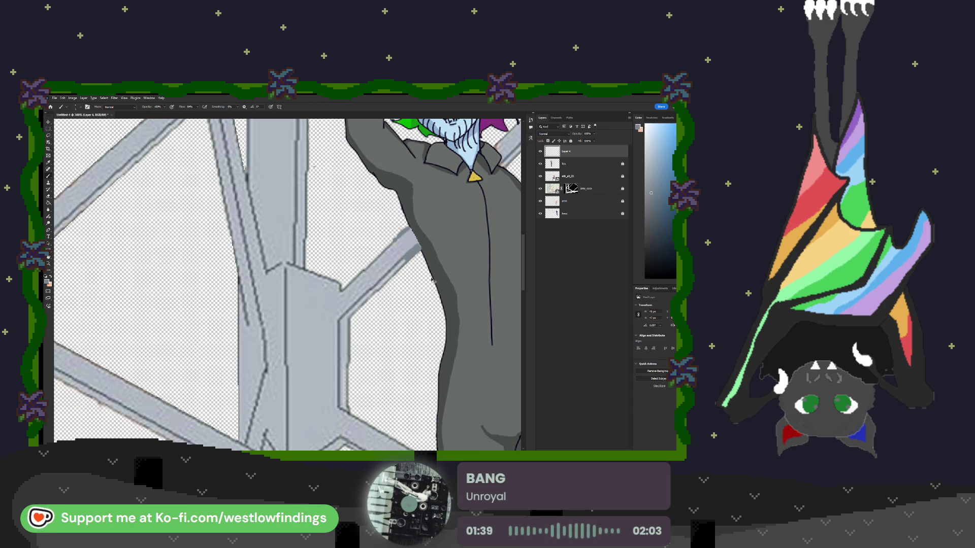
scroll(431, 277, down, 4)
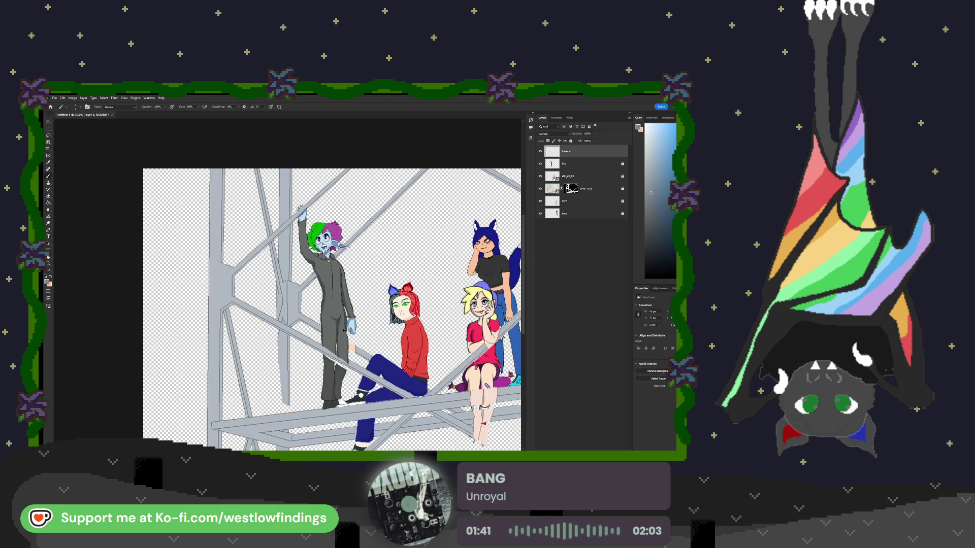
Duplicate the scaffolding bars layer and give the copy a black hide-all mask.
scroll(345, 330, up, 1)
scroll(332, 312, up, 3)
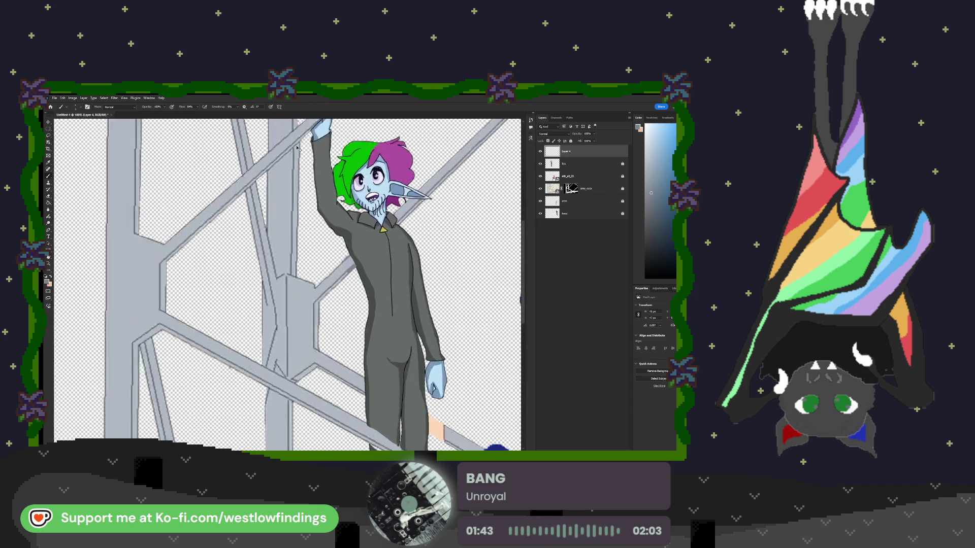
scroll(371, 252, up, 5)
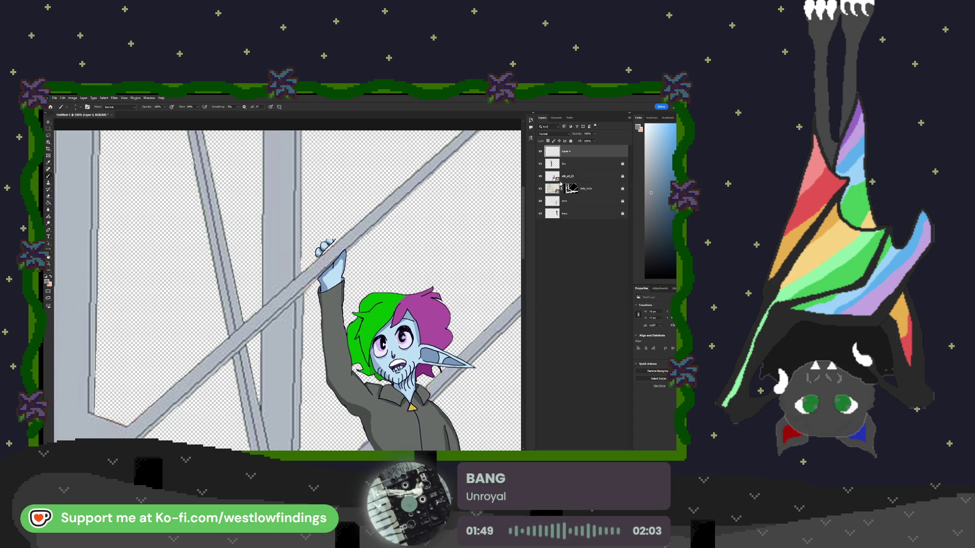
click(577, 163)
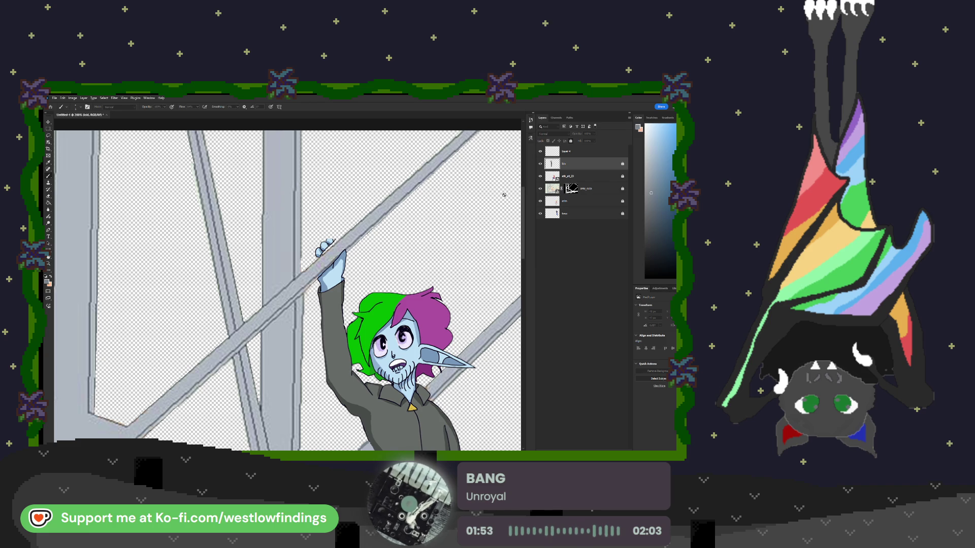
key(ctrl+j)
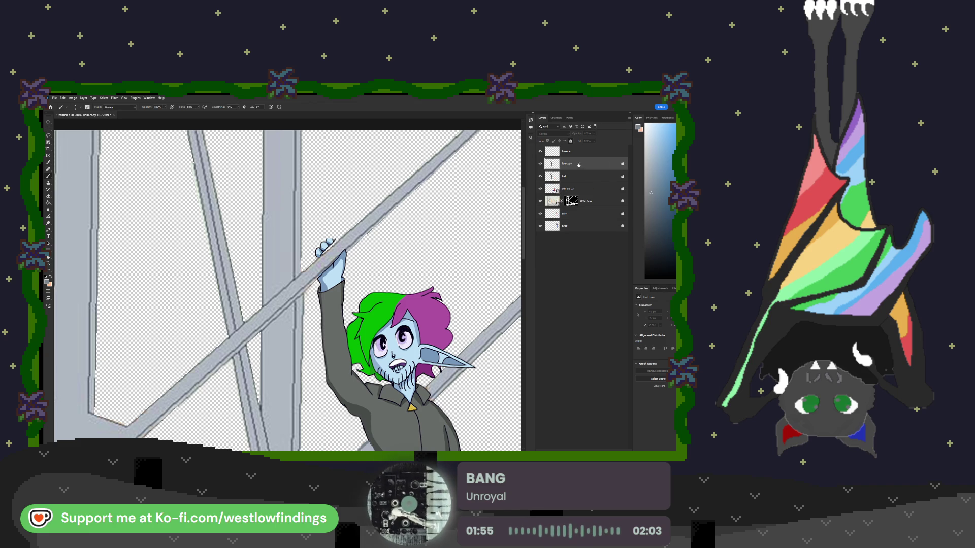
key(m)
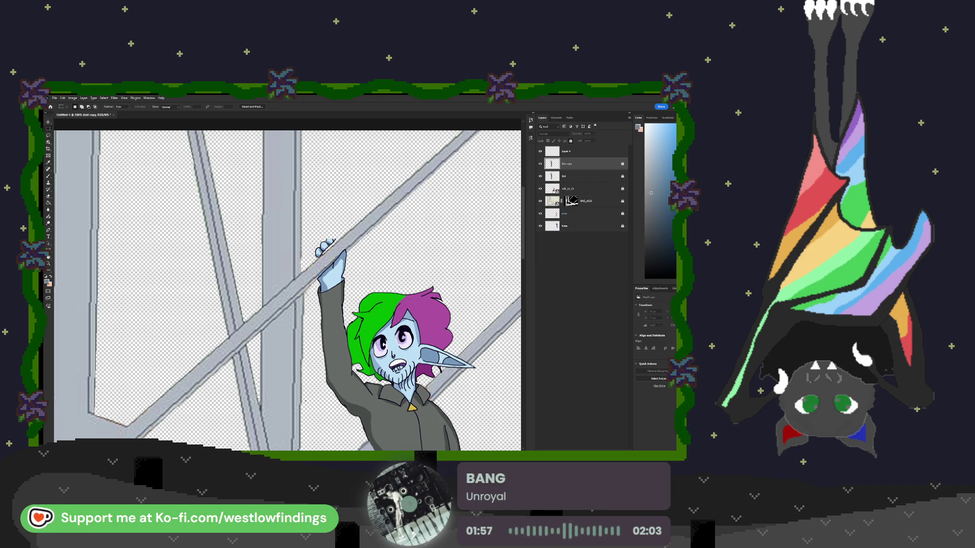
drag(333, 236, 308, 241)
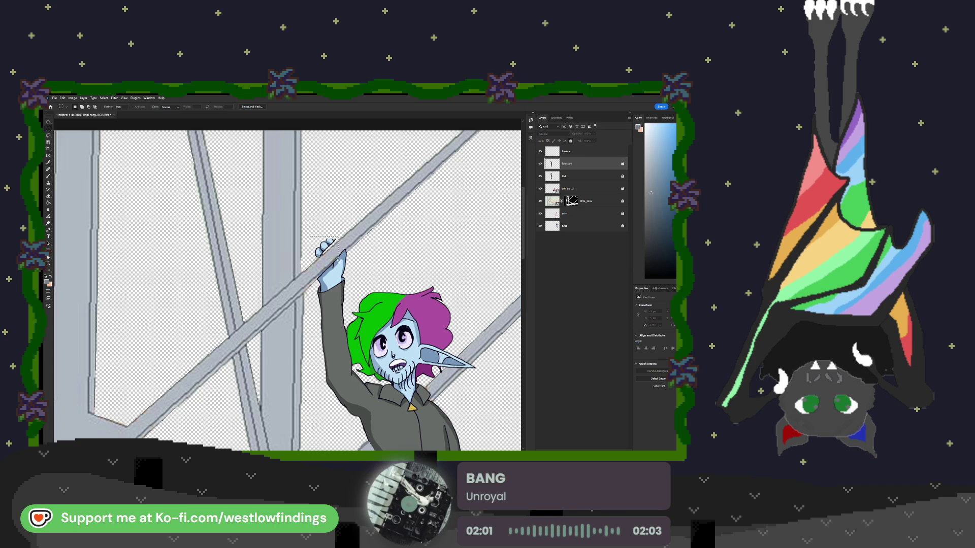
click(621, 164)
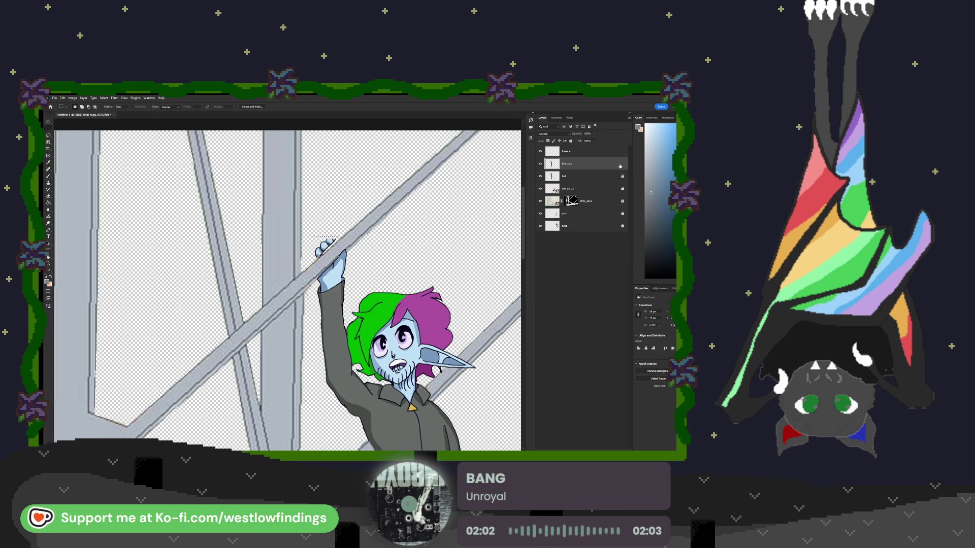
key(ctrl+d)
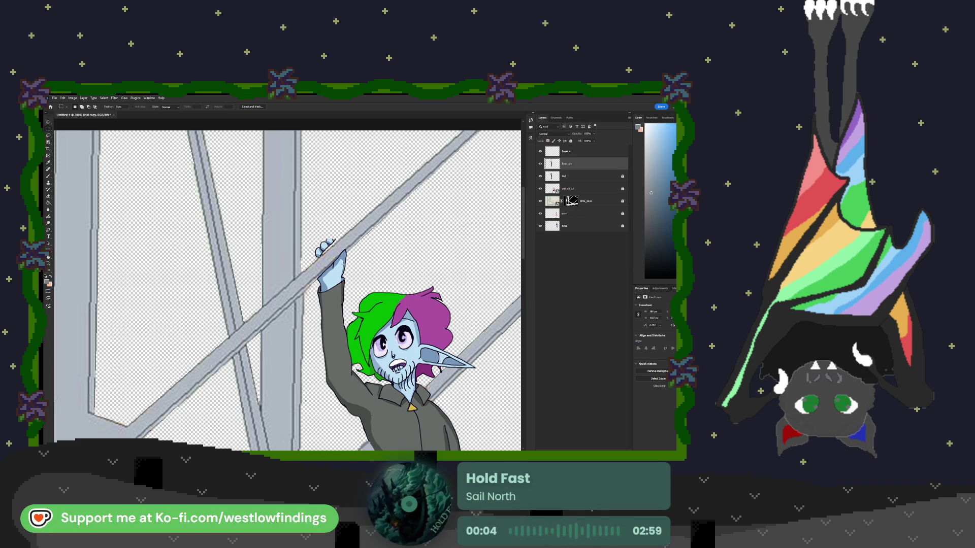
key(ctrl+alt+m)
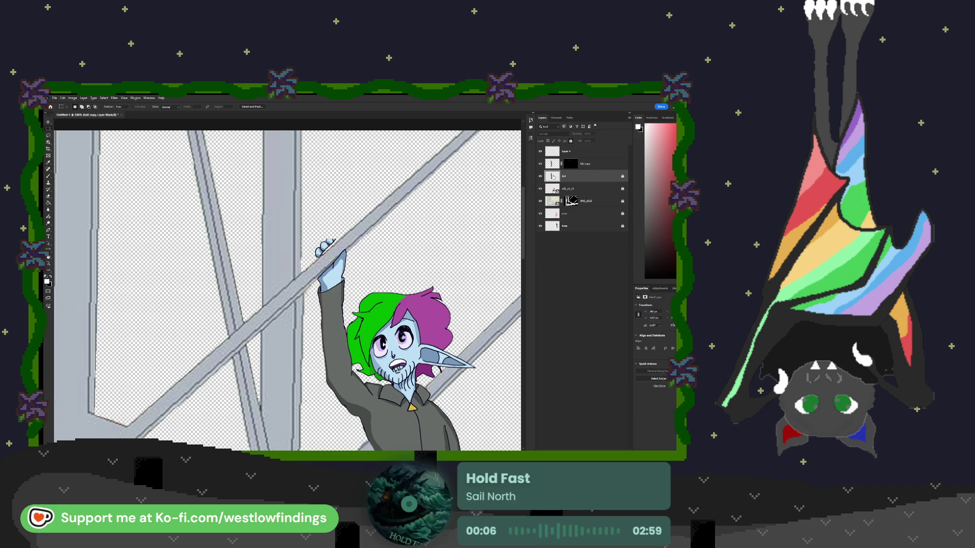
On the original bars layer, draw a rectangular selection from below the hand to the shoes.
click(623, 177)
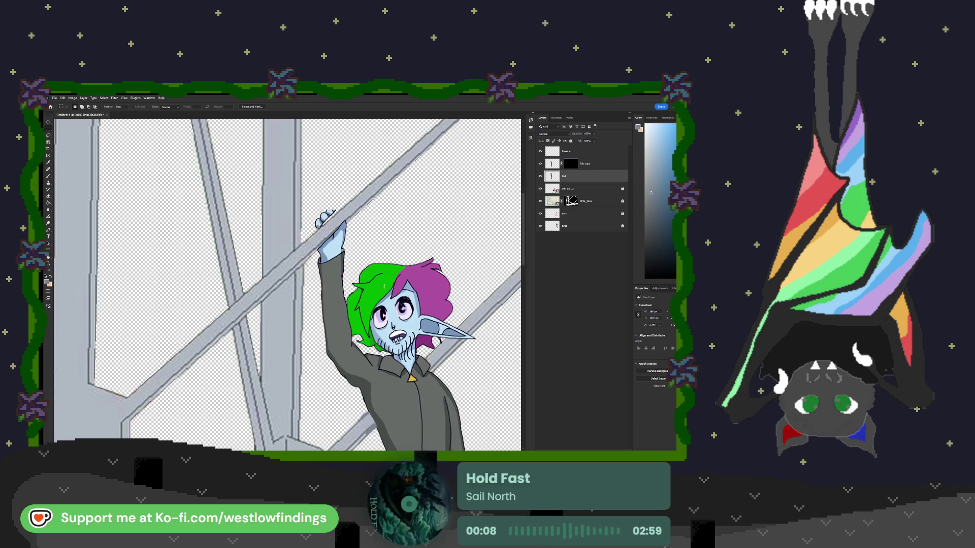
scroll(368, 304, down, 3)
drag(304, 169, 325, 199)
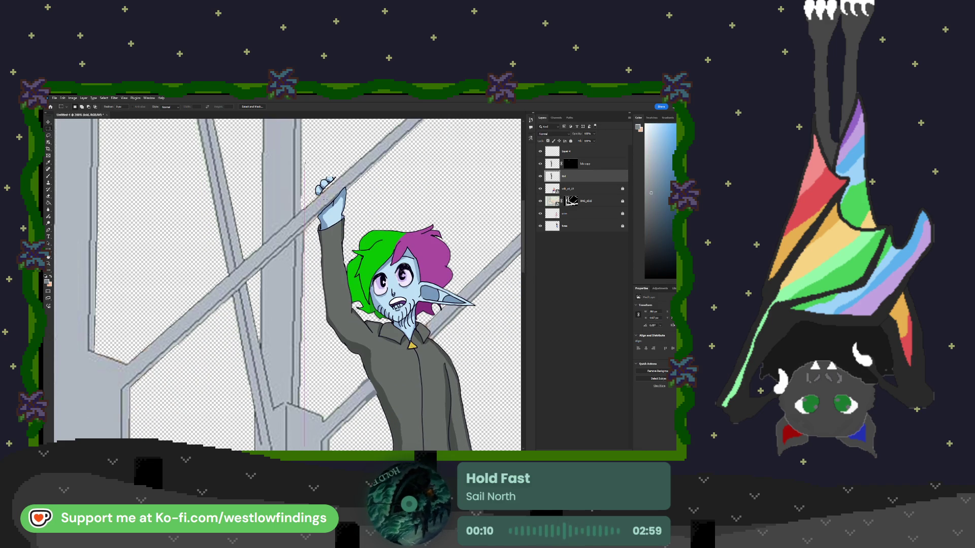
mouse_move(448, 400)
mouse_down()
mouse_move(456, 447)
mouse_move(482, 459)
mouse_move(408, 333)
mouse_up()
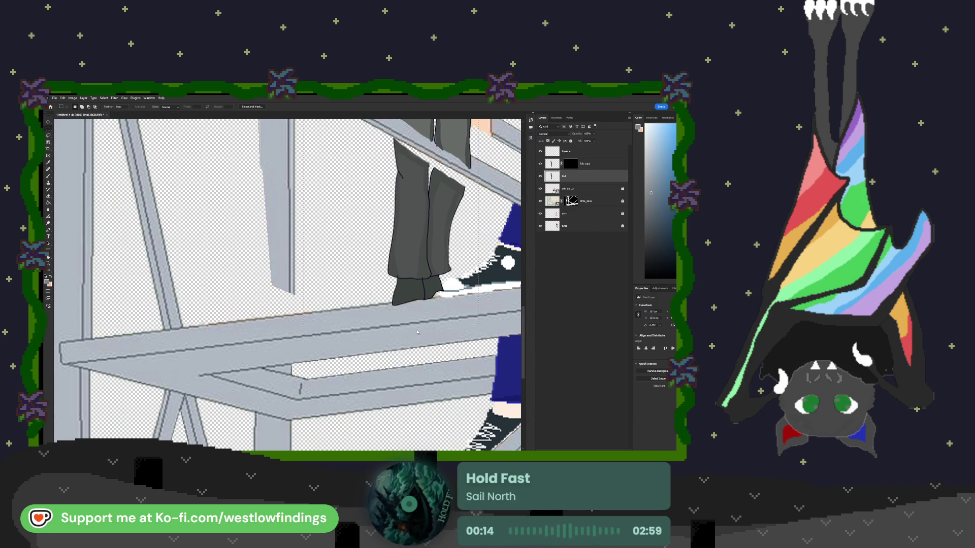
Refine the rectangle selection in Select and Mask and apply it as the bars layer's mask.
key(ctrl+alt+r)
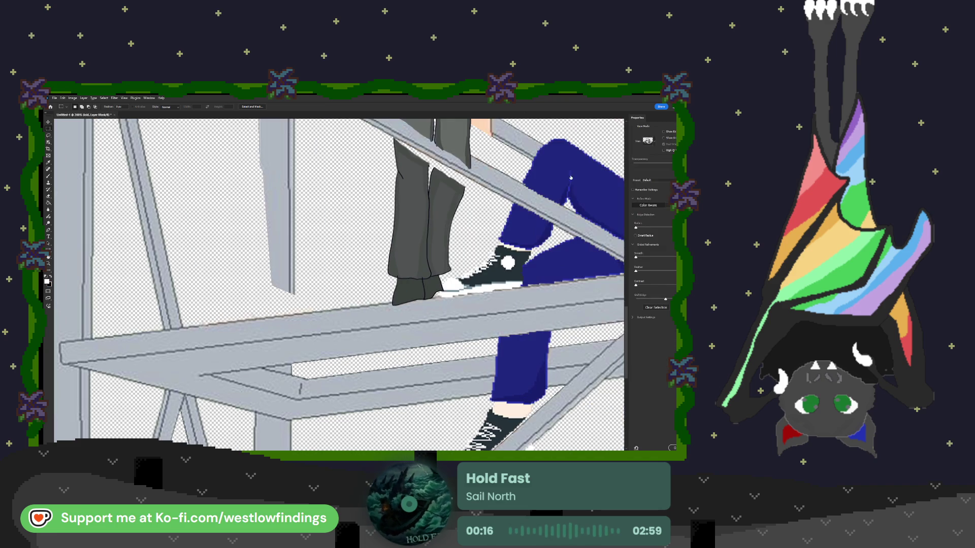
scroll(492, 213, up, 5)
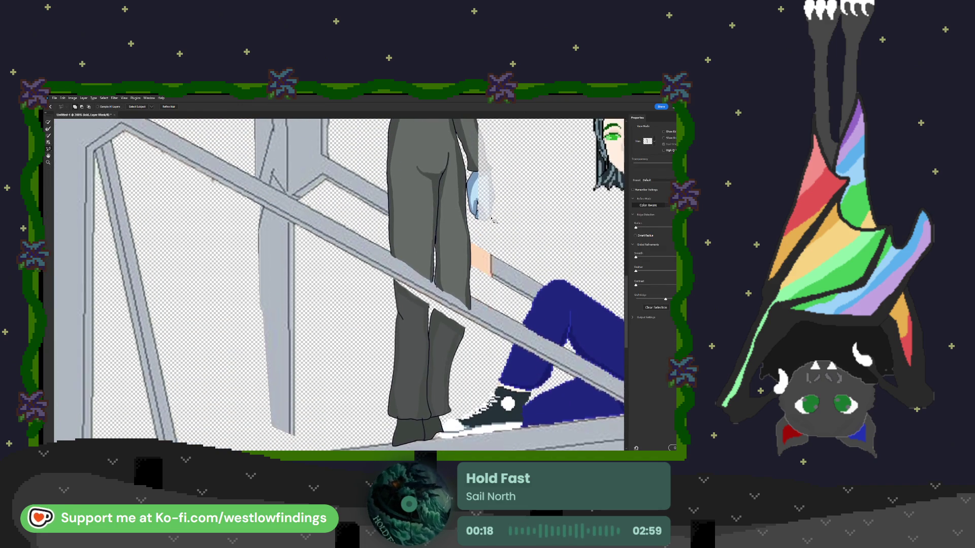
scroll(493, 218, up, 8)
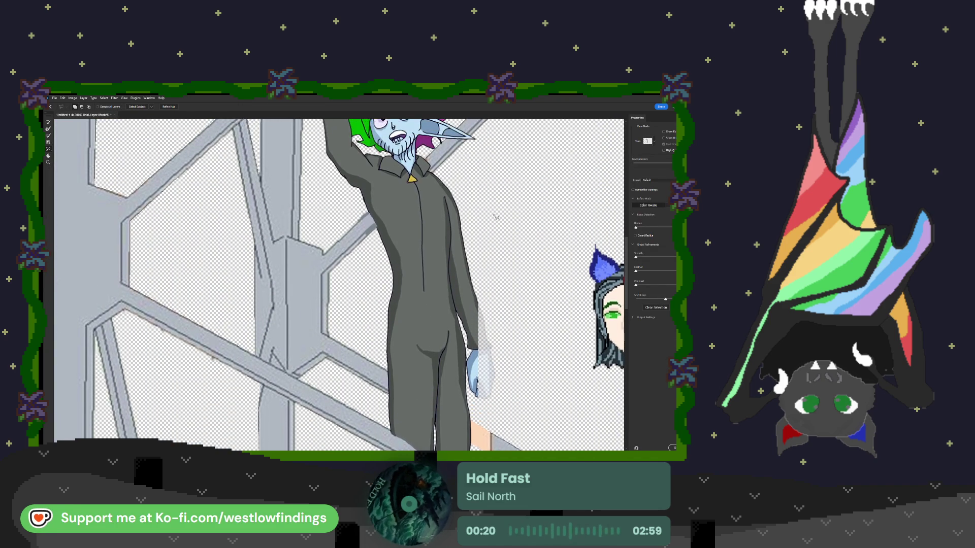
scroll(495, 211, up, 7)
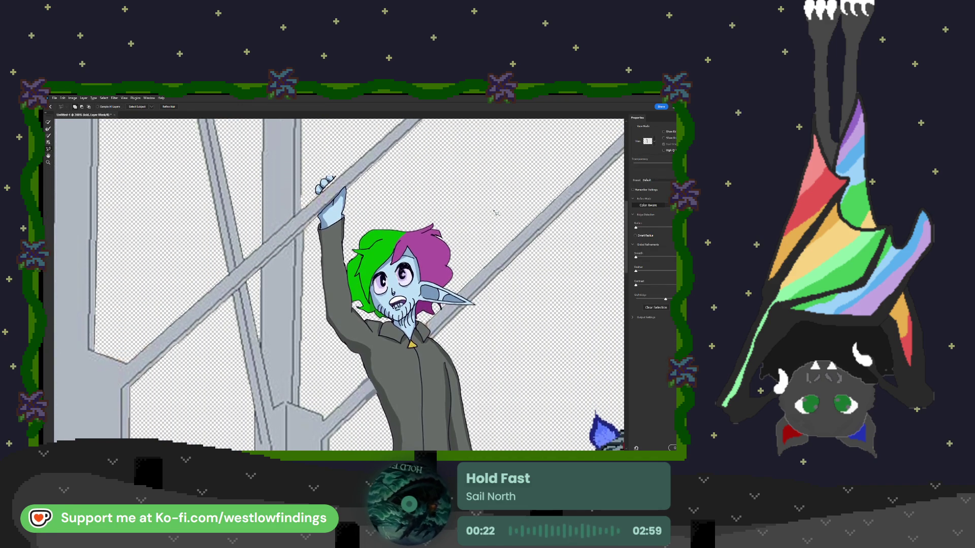
scroll(409, 222, up, 2)
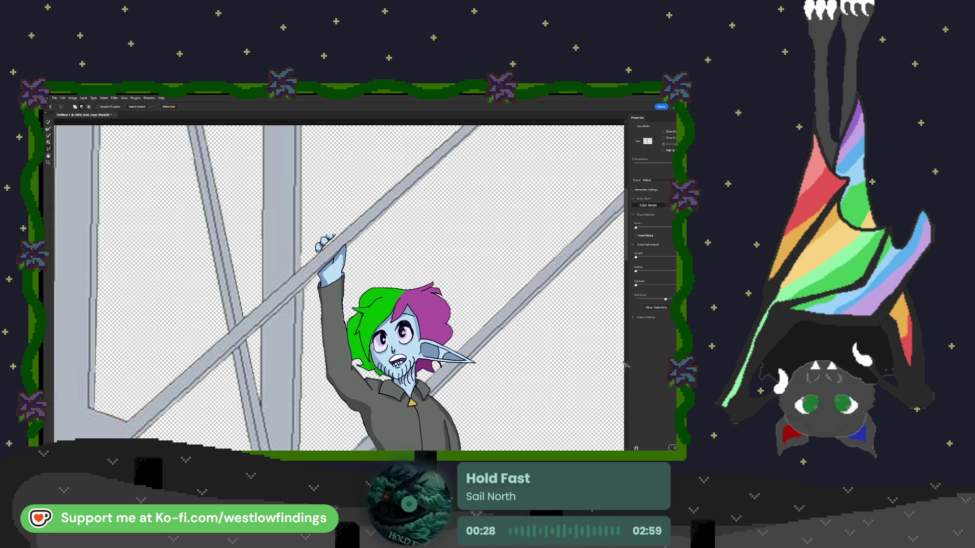
click(671, 448)
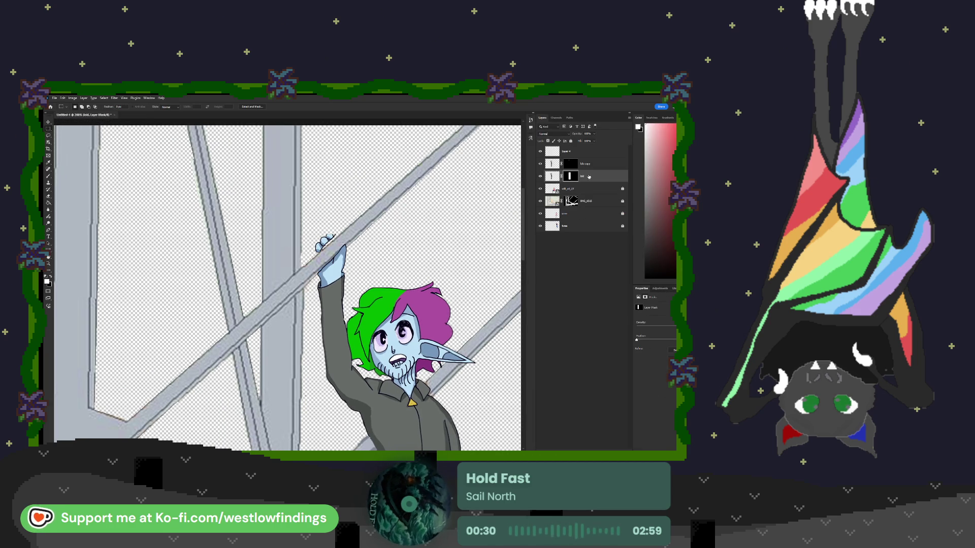
click(595, 165)
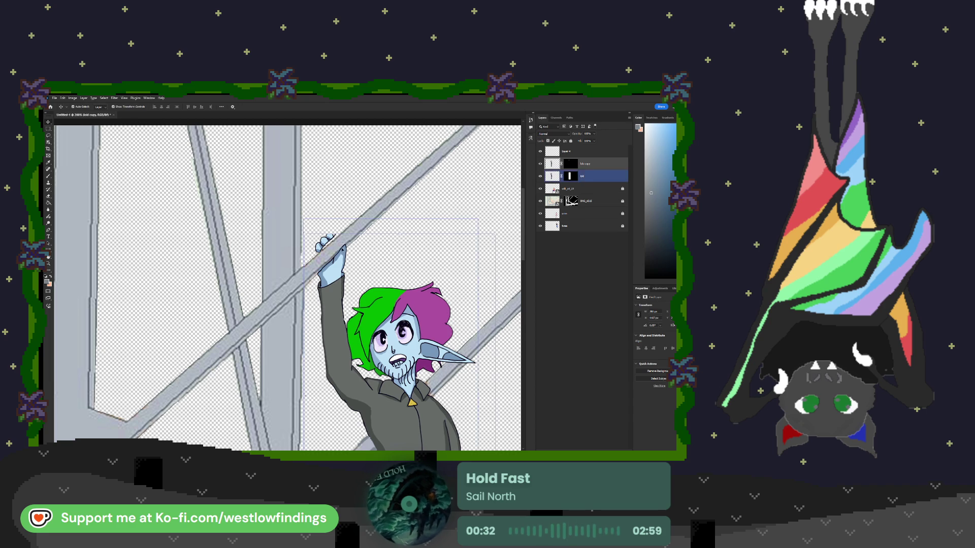
key(v)
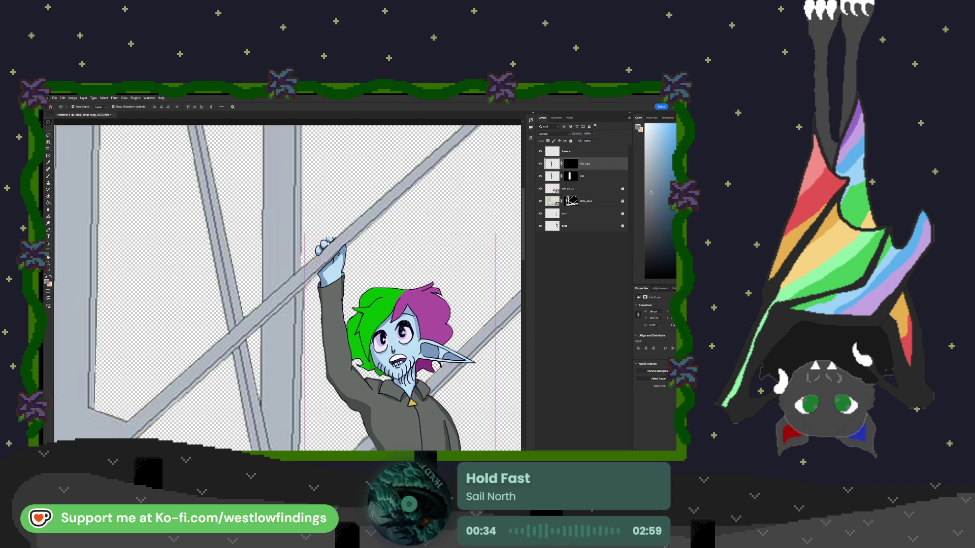
Reopen Select and Mask with side panels hidden and start outlining the raised hand.
key(alt+bracketleft)
key(alt+bracketleft)
key(alt+bracketright)
key(alt+bracketright)
key(F7)
key(ctrl+alt+r)
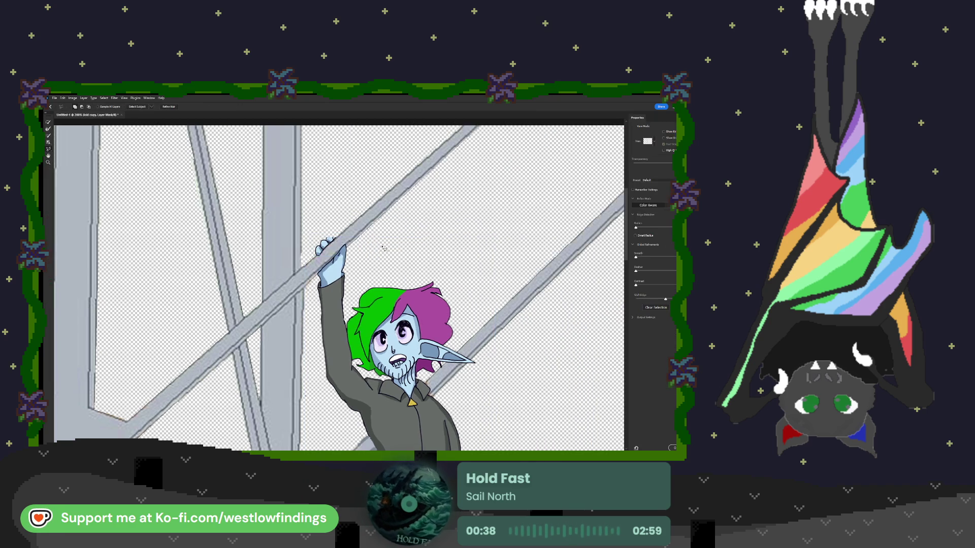
click(344, 254)
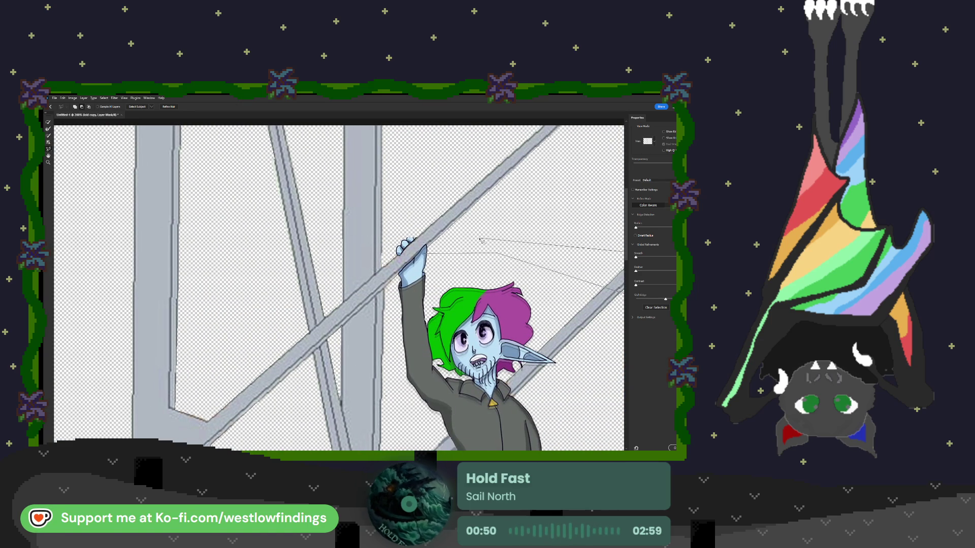
click(477, 240)
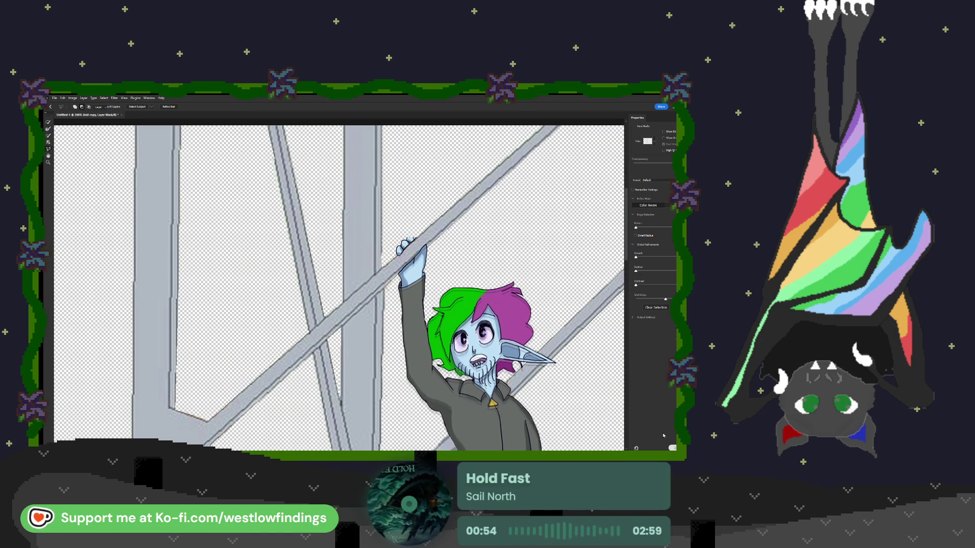
Leave Select and Mask and select the IMG_4318 layer's pixels.
key(Return)
scroll(455, 266, down, 3)
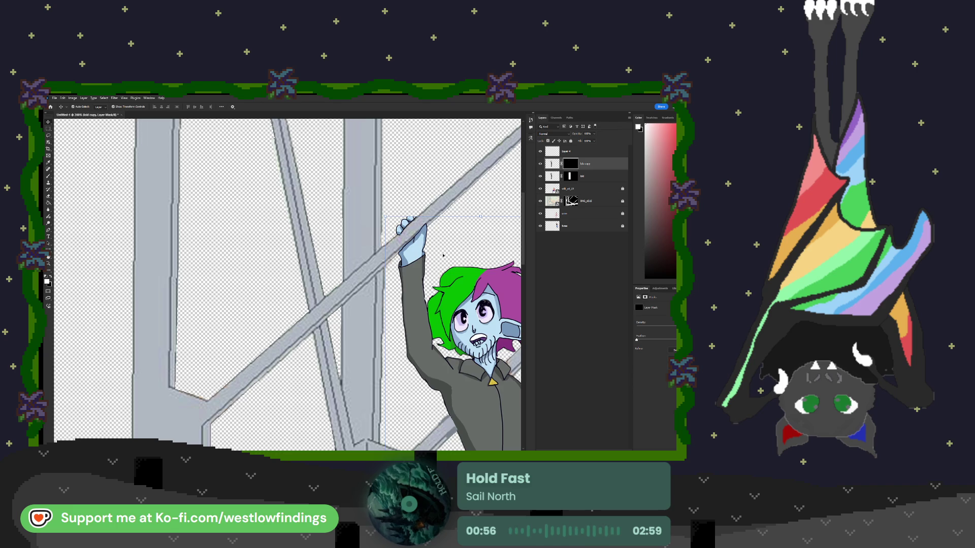
scroll(444, 256, down, 1)
scroll(437, 264, down, 3)
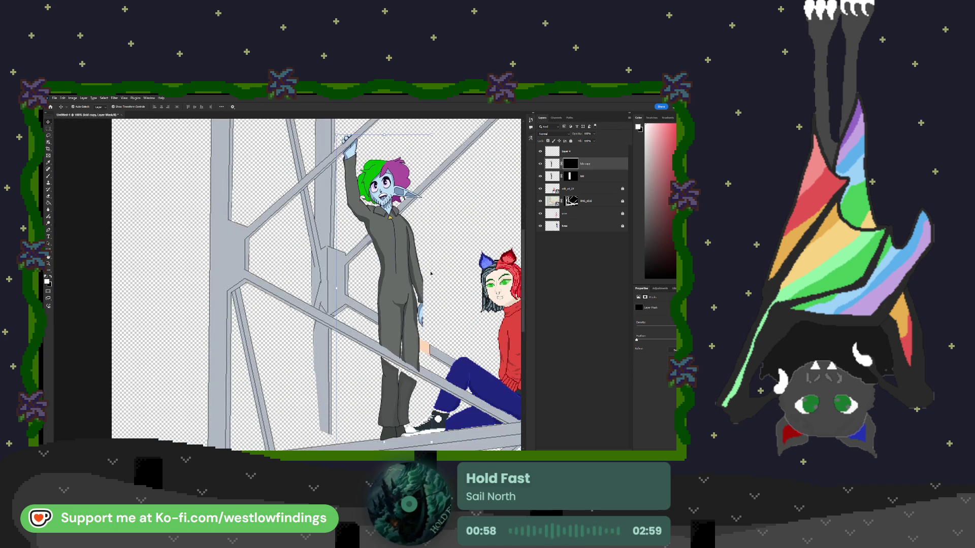
scroll(430, 273, down, 1)
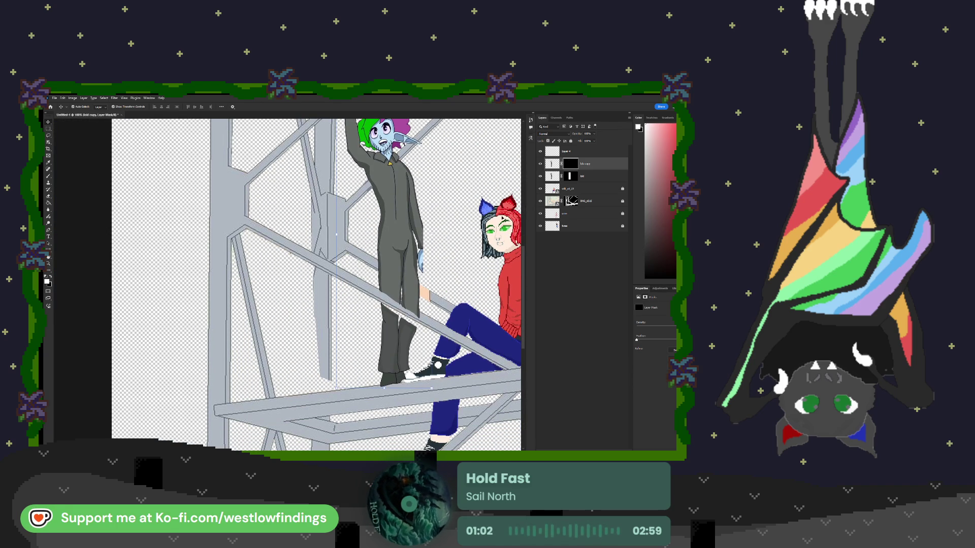
click(552, 176)
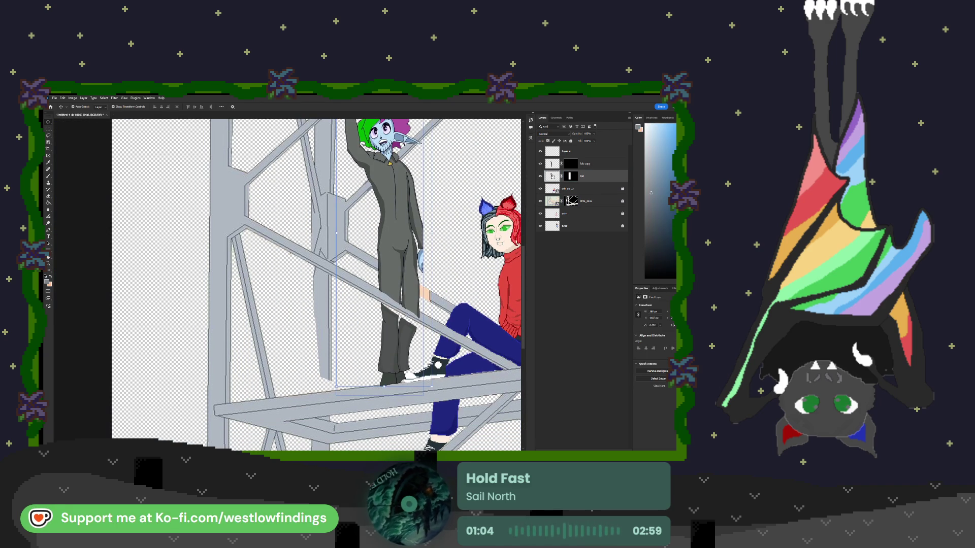
click(548, 199)
drag(547, 196, 548, 196)
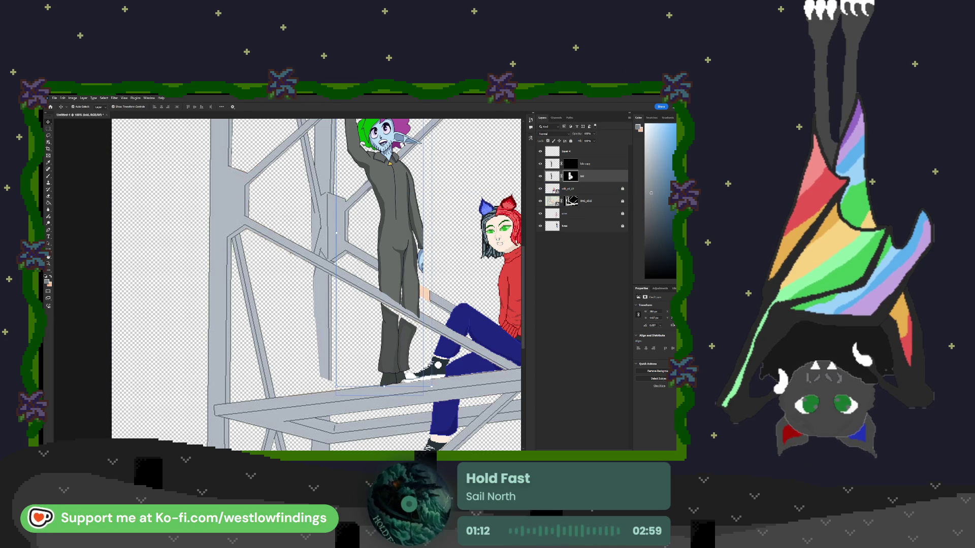
Lasso the elf's lowered blue hand into a new masked layer and merge it into the fab layer.
double_click(570, 176)
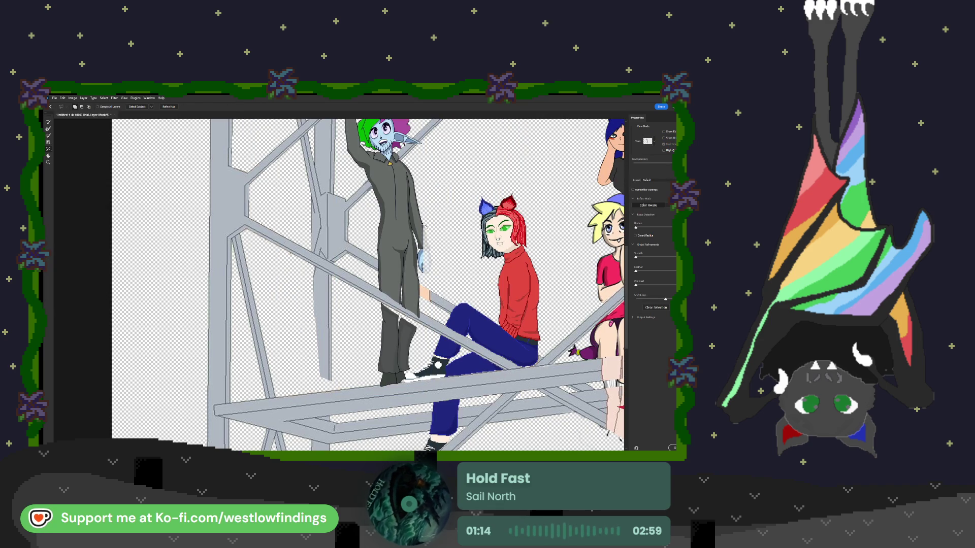
mouse_move(424, 226)
mouse_down()
mouse_move(438, 248)
mouse_move(421, 282)
mouse_move(412, 217)
mouse_up()
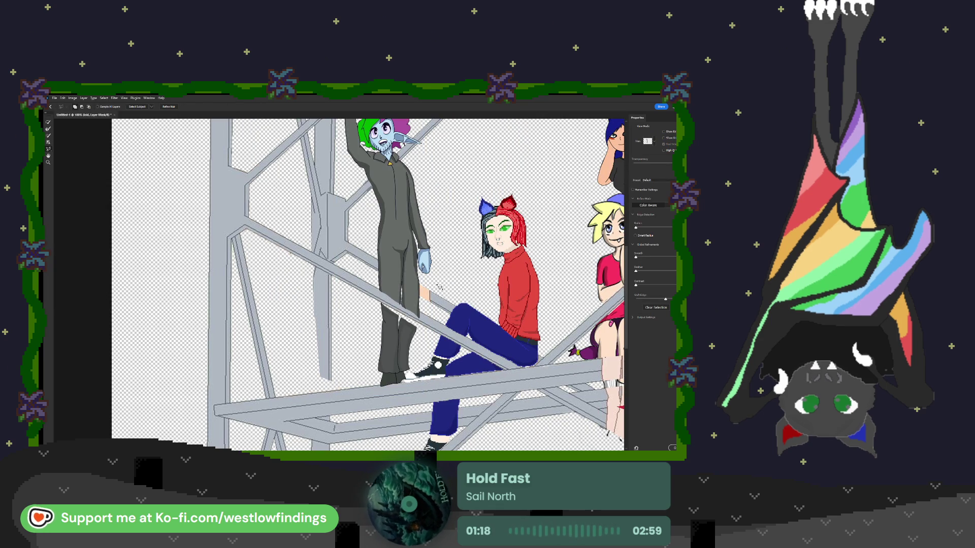
click(672, 448)
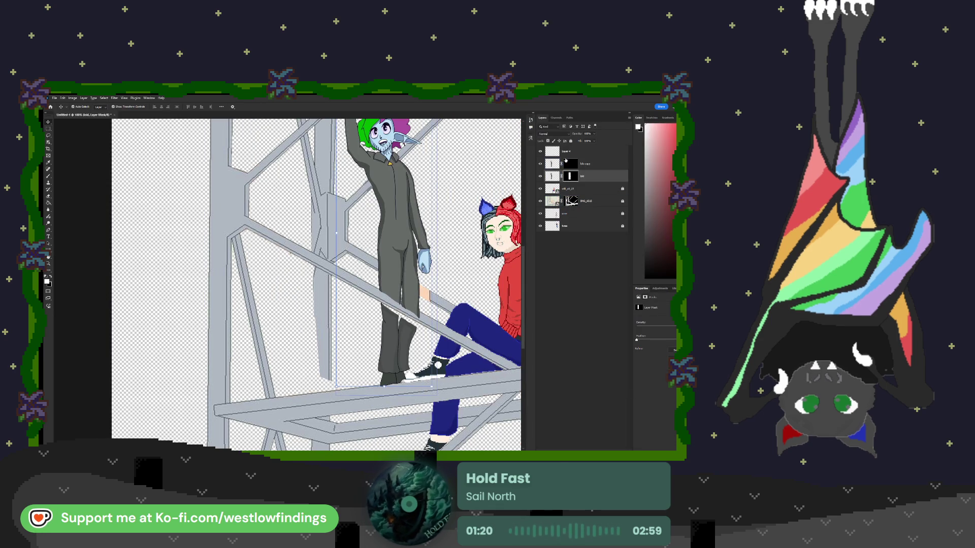
click(590, 165)
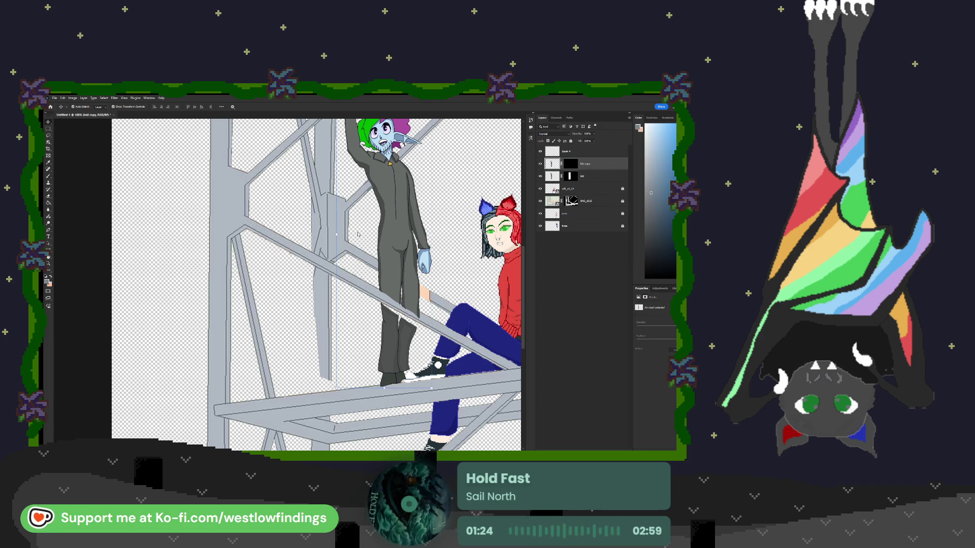
key(ctrl+e)
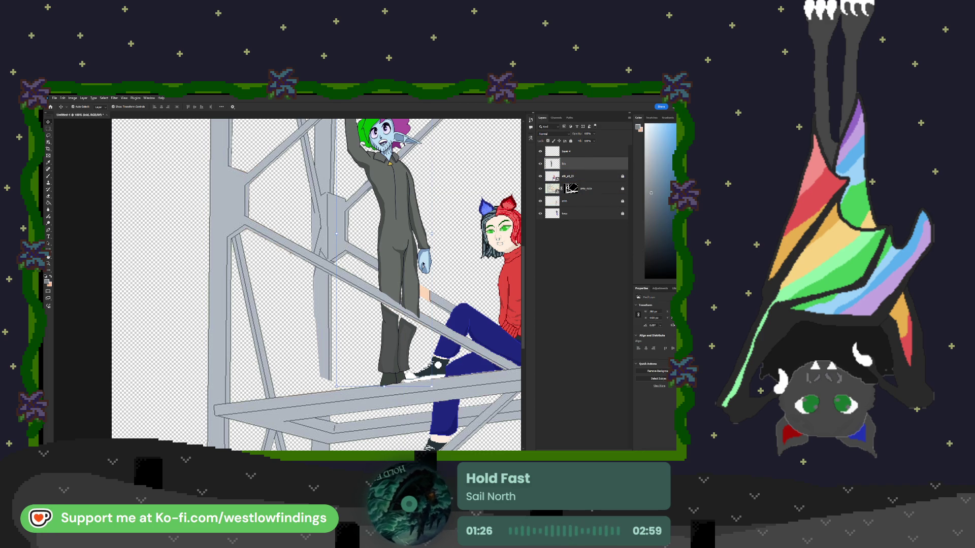
Zoom in and, on Layer 4, fill the peach patch between the elf's legs with grey.
scroll(427, 293, down, 1)
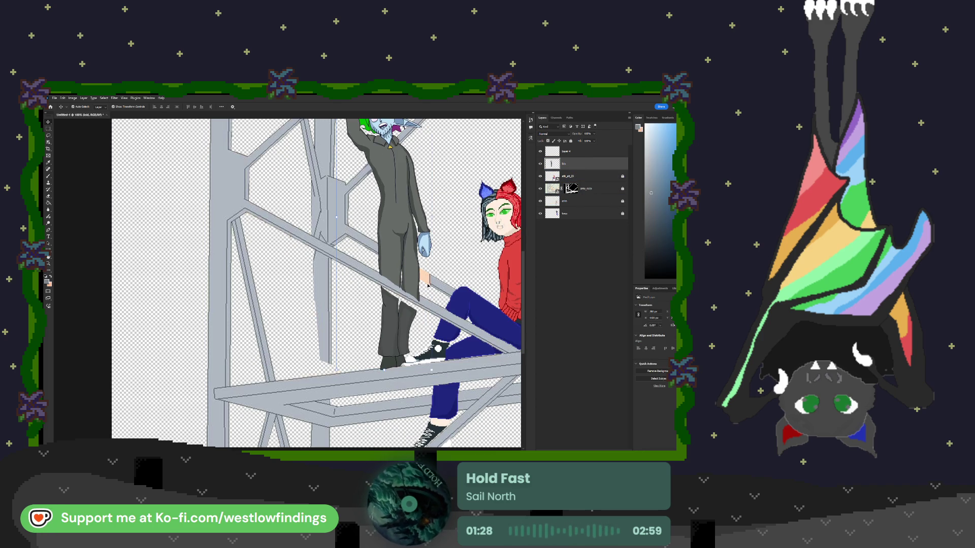
key(ctrl+plus)
key(ctrl+plus)
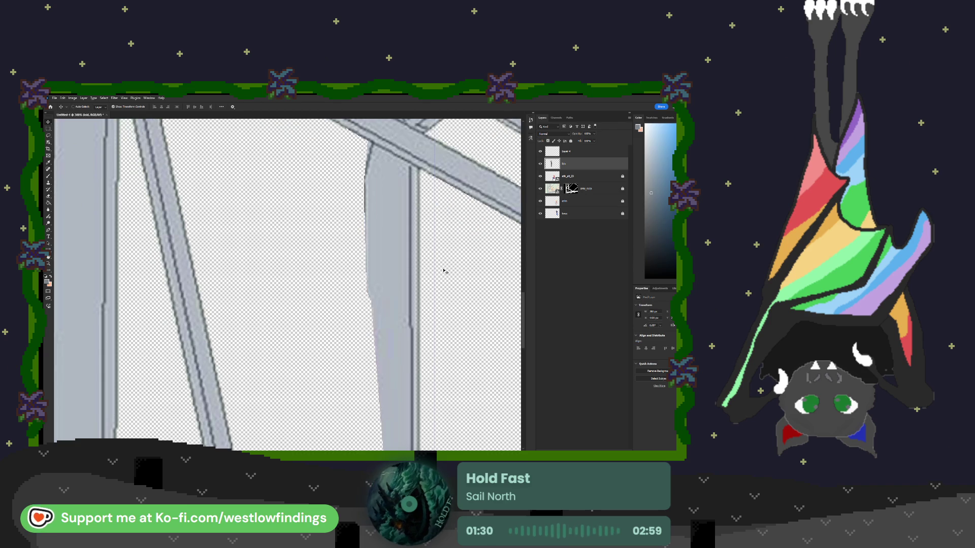
scroll(444, 271, right, 10)
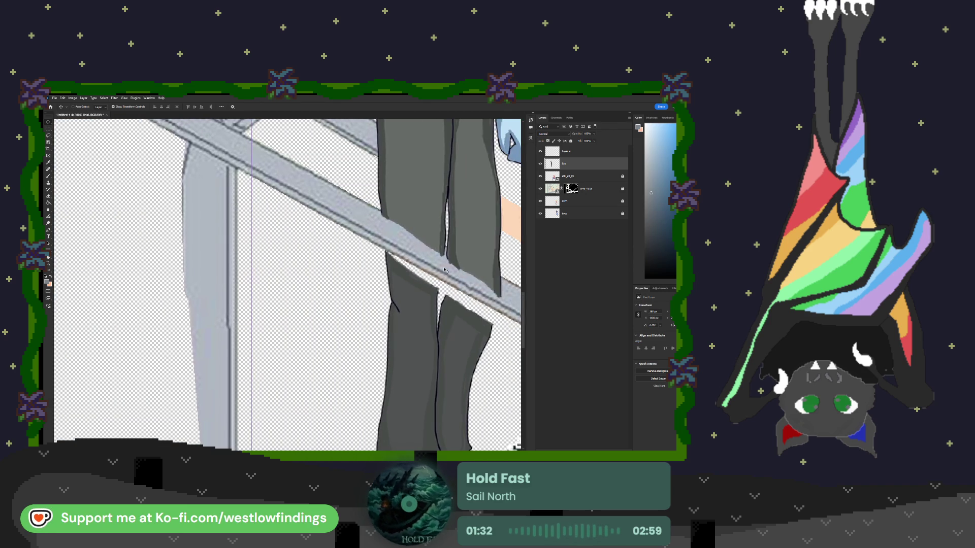
scroll(445, 270, right, 7)
drag(349, 276, 354, 312)
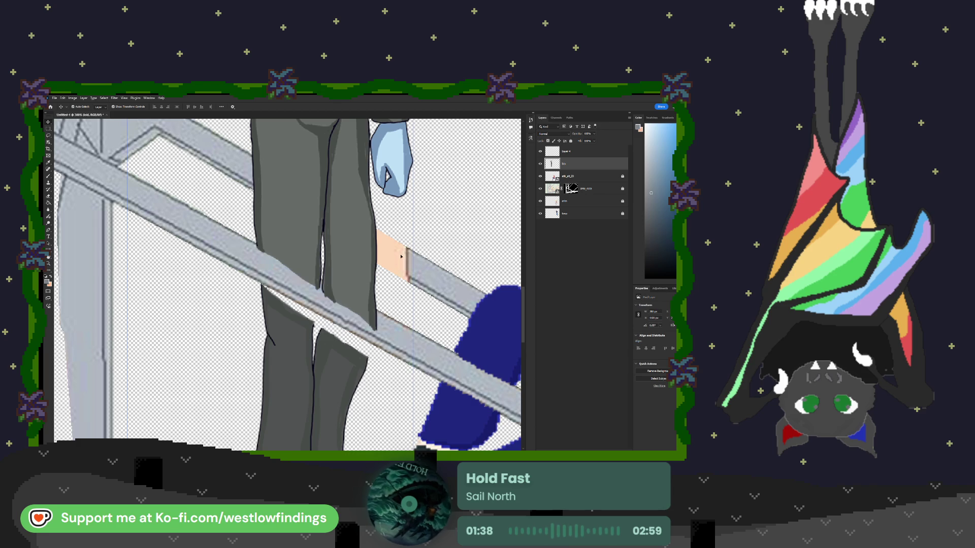
click(435, 235)
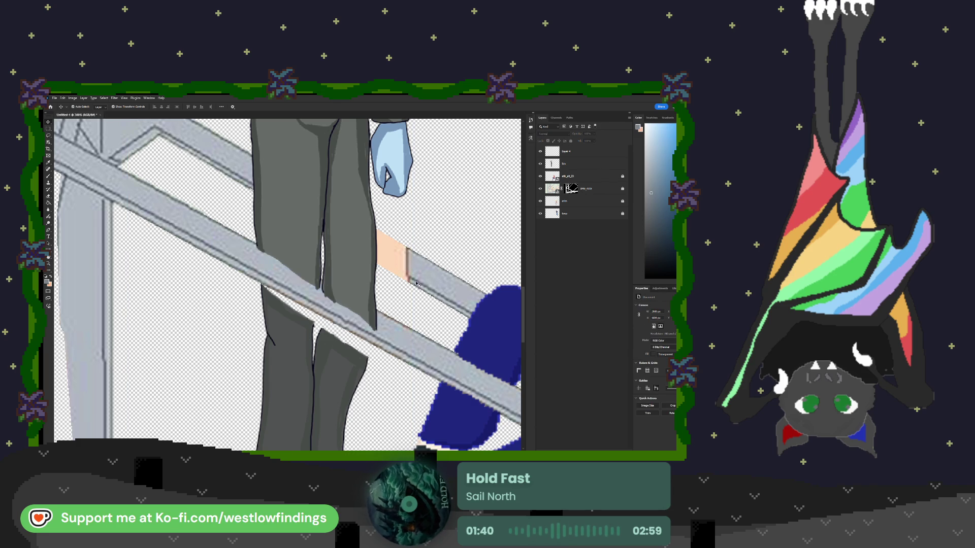
key(b)
click(564, 151)
drag(380, 234, 396, 268)
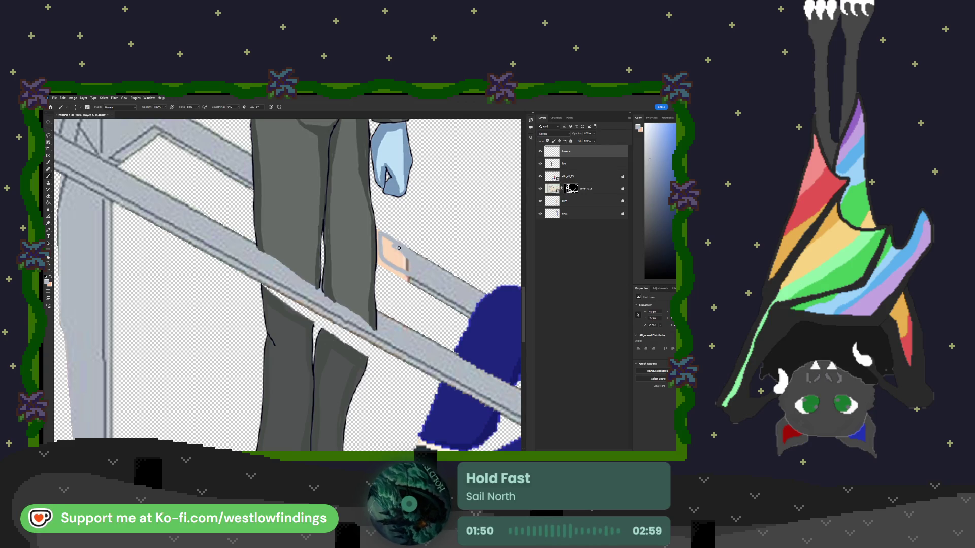
key(g)
click(404, 257)
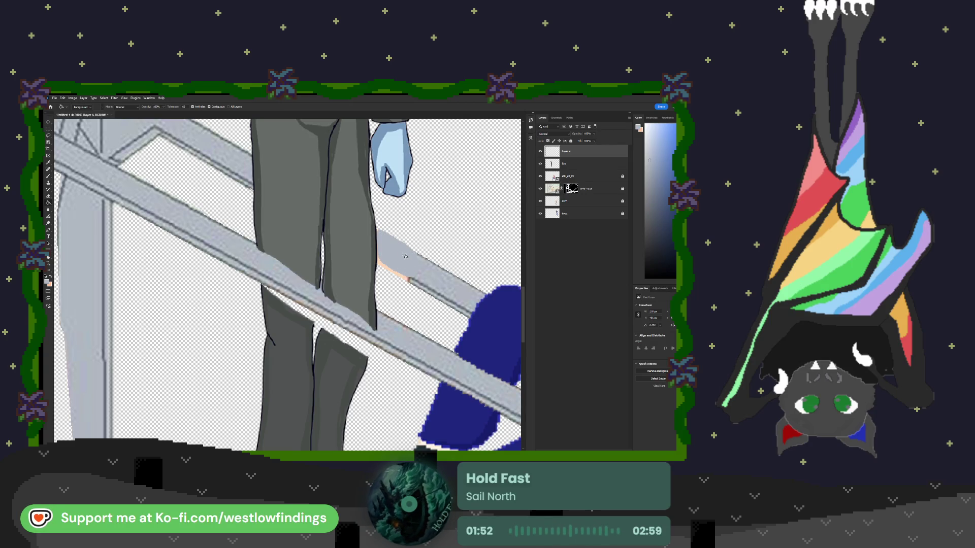
key(b)
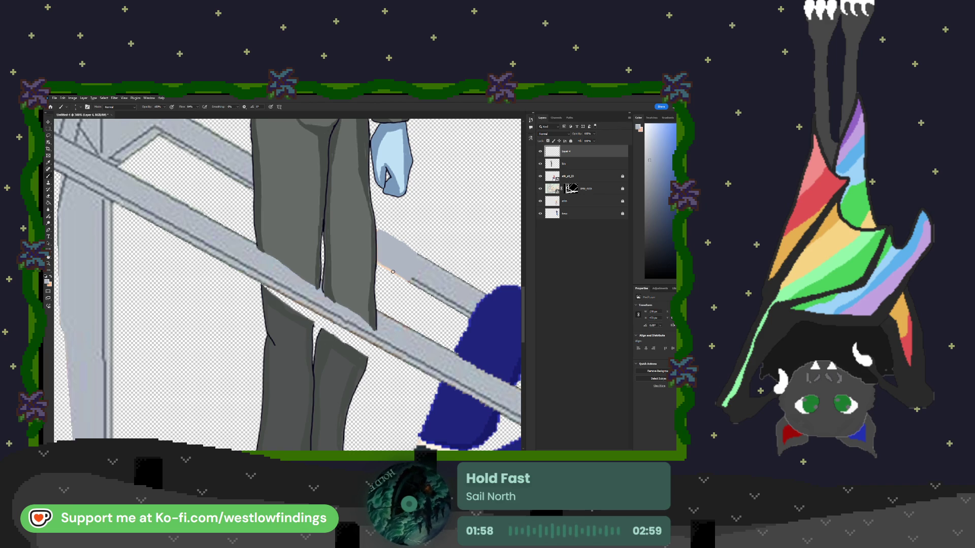
Paint grey over the orange edge line along the bar.
scroll(386, 262, up, 2)
scroll(416, 276, up, 5)
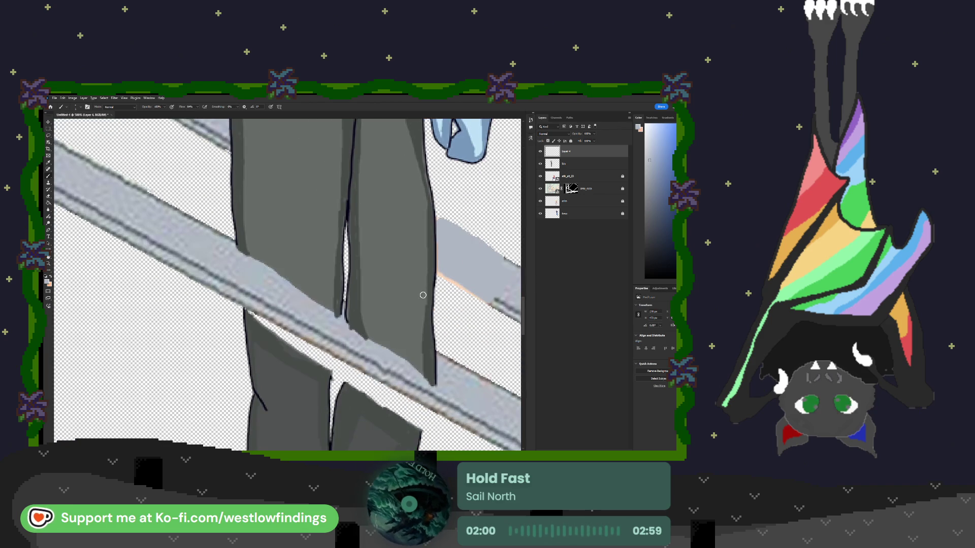
scroll(424, 292, up, 2)
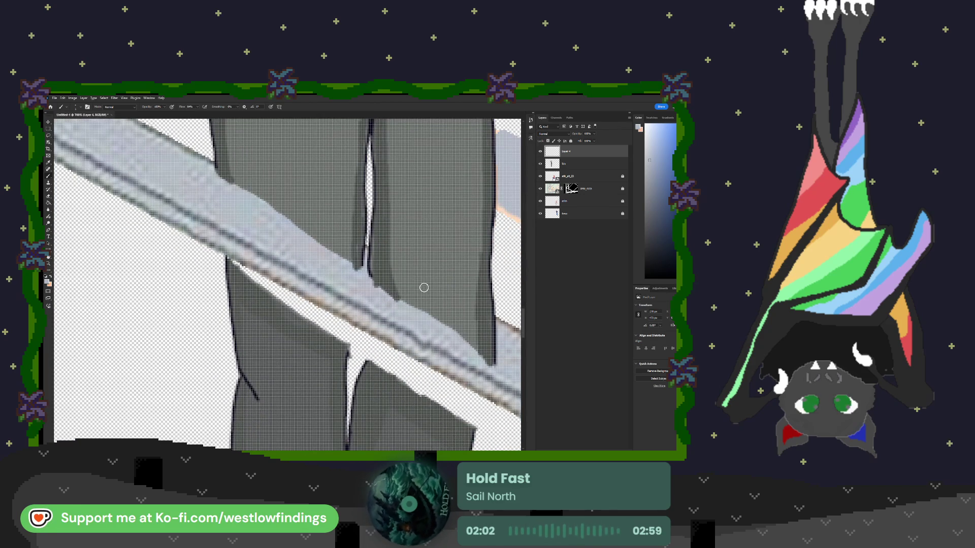
scroll(424, 288, right, 6)
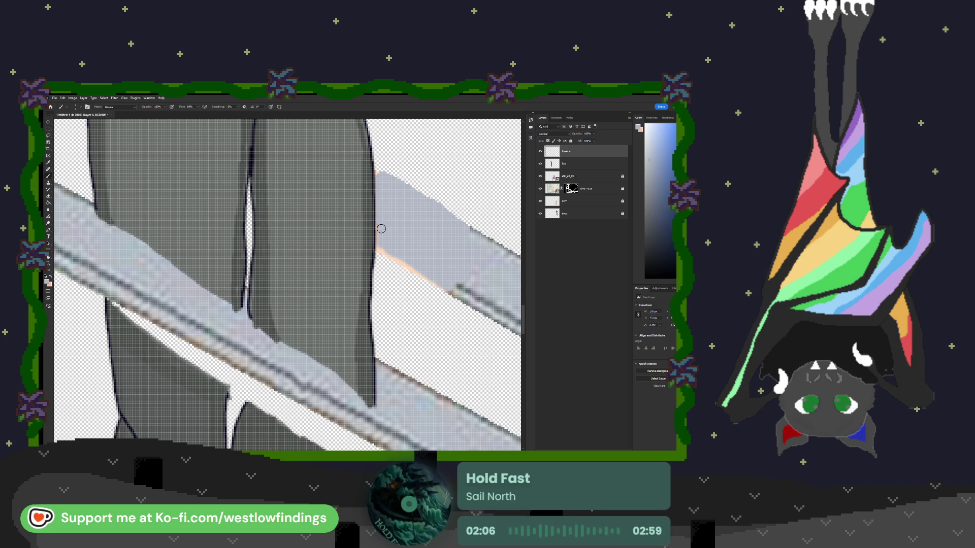
mouse_move(393, 257)
mouse_down()
mouse_move(447, 290)
mouse_move(444, 281)
mouse_up()
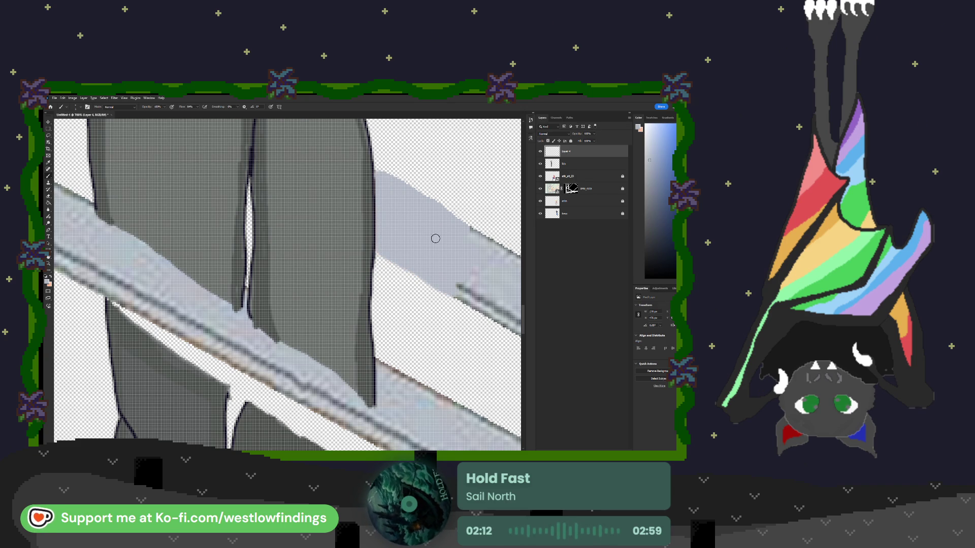
scroll(434, 236, down, 2)
Erase stray pixels along the grey band's edges and fit the image on screen.
key(e)
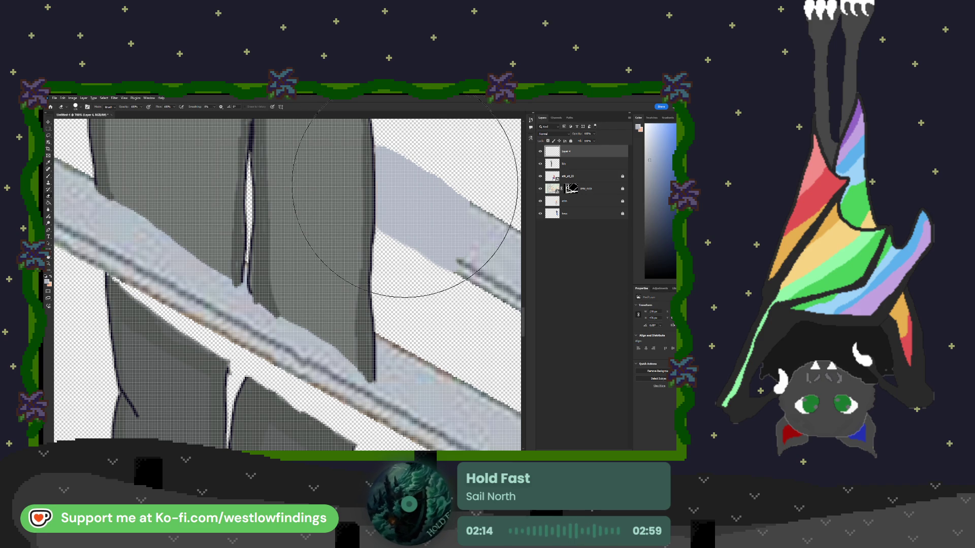
key(bracketleft)
key(bracketleft)
key(bracketleft)
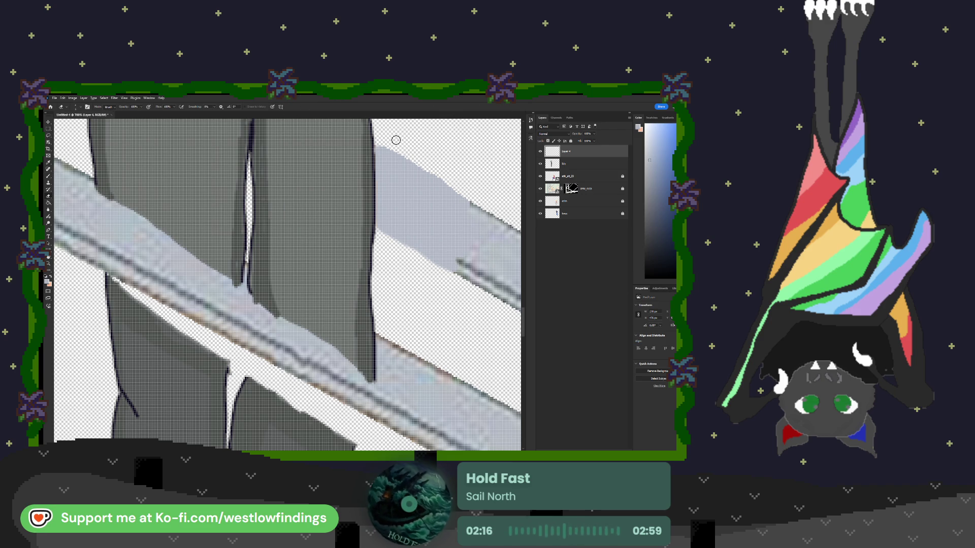
drag(383, 140, 446, 180)
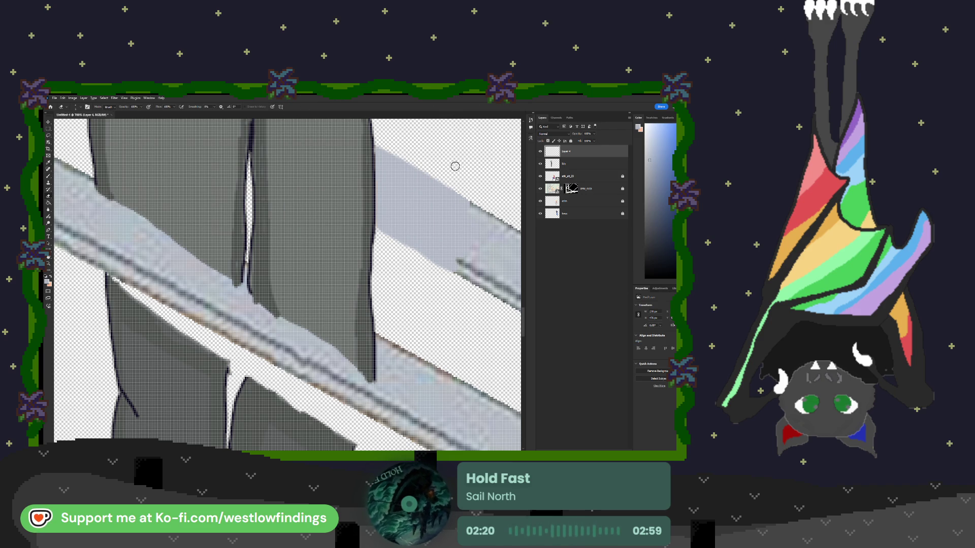
drag(443, 269, 422, 259)
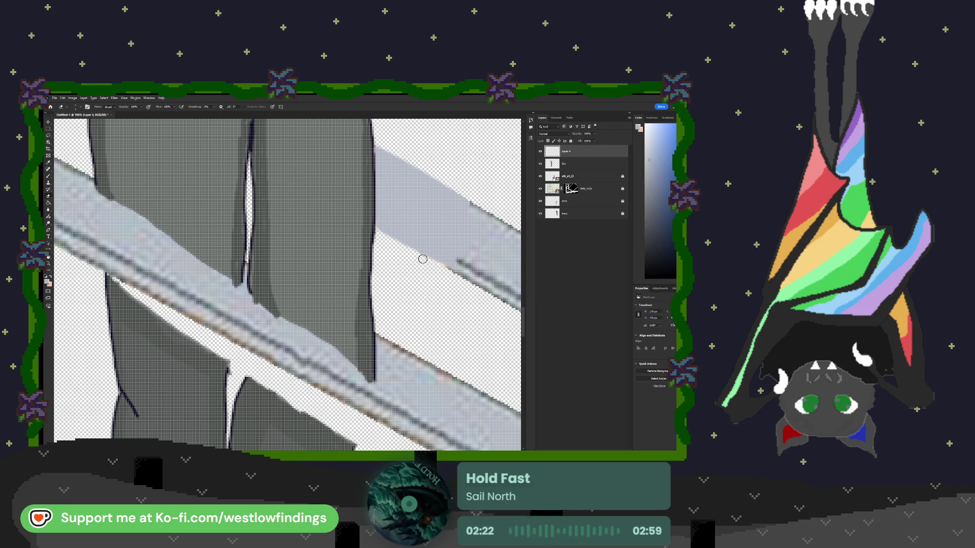
key(b)
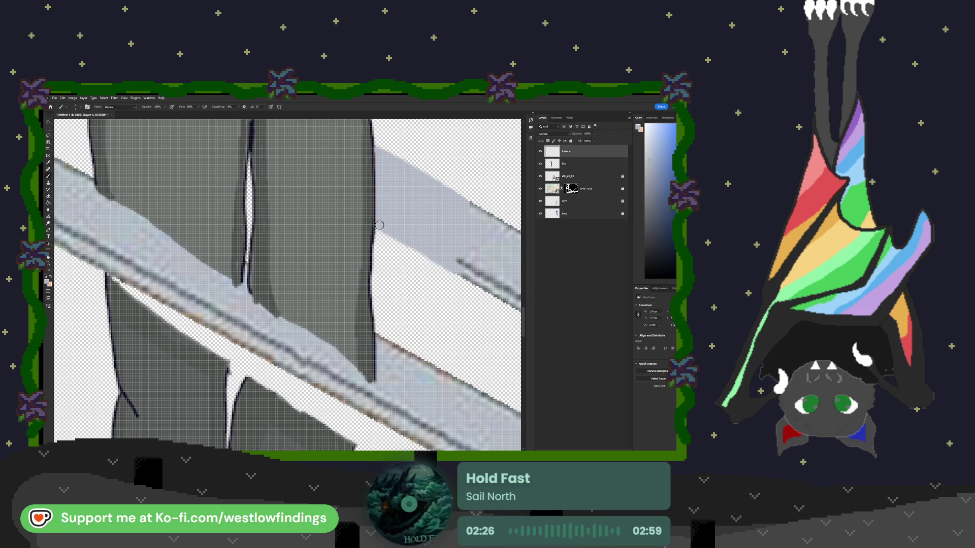
key(e)
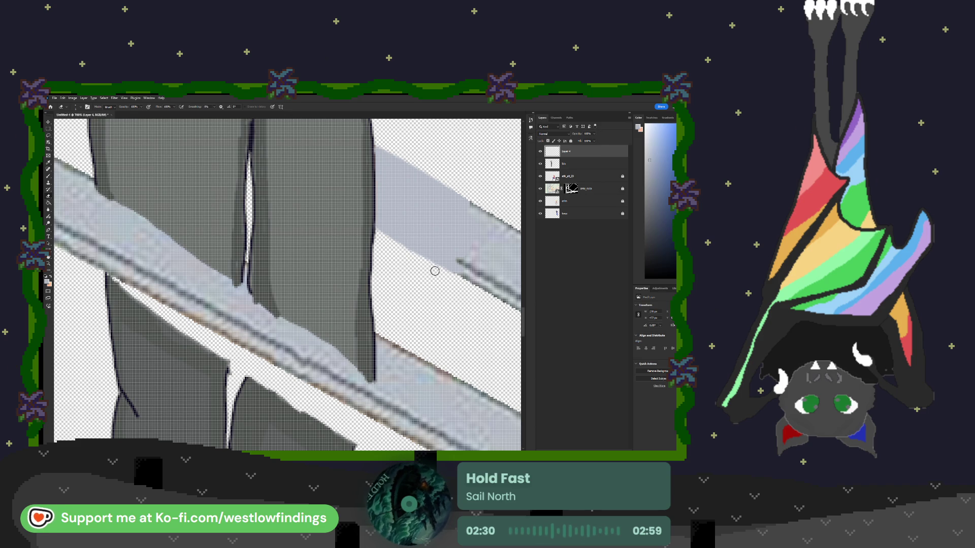
key(ctrl+0)
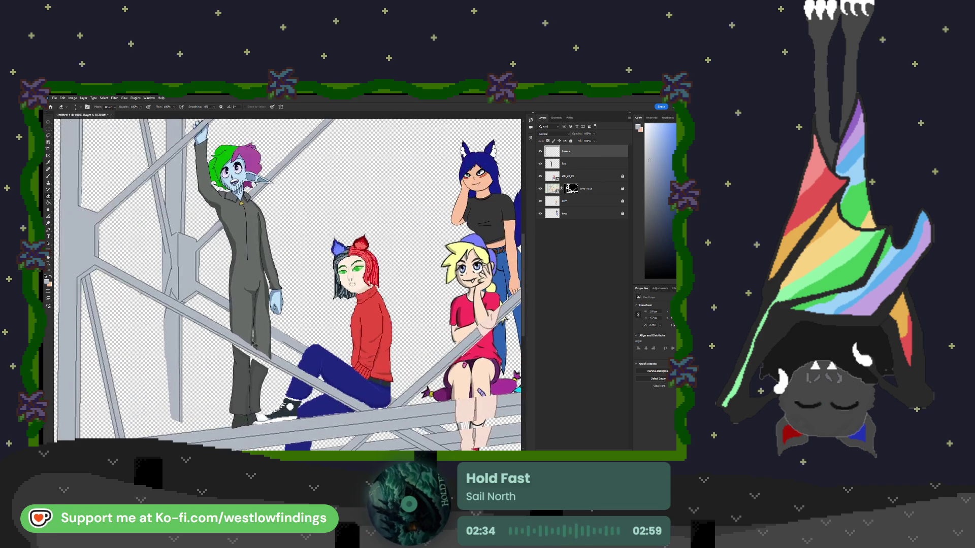
Enlarge the brush and paint light grey along the diagonal beam beside the trouser leg.
scroll(260, 332, up, 5)
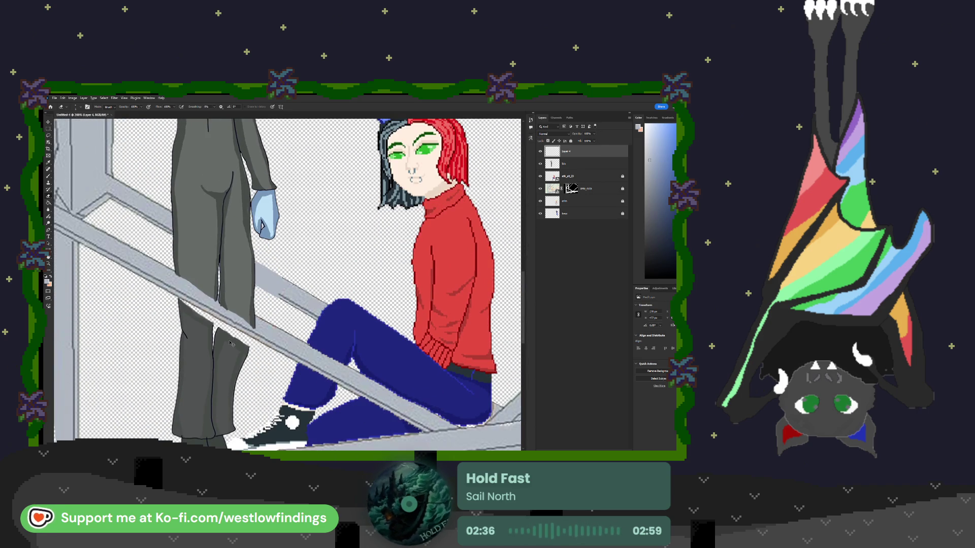
scroll(230, 341, up, 3)
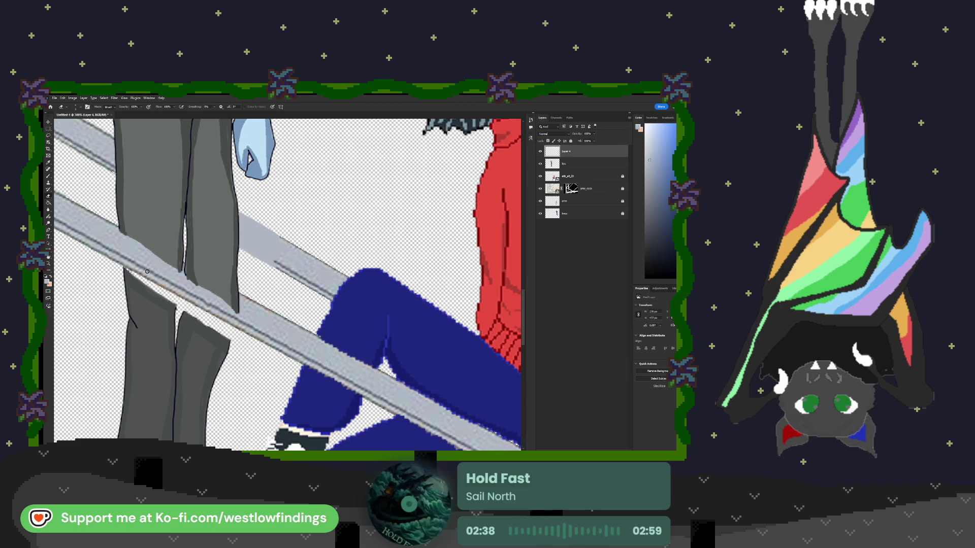
mouse_move(147, 272)
mouse_down()
mouse_move(264, 274)
mouse_move(288, 242)
mouse_up()
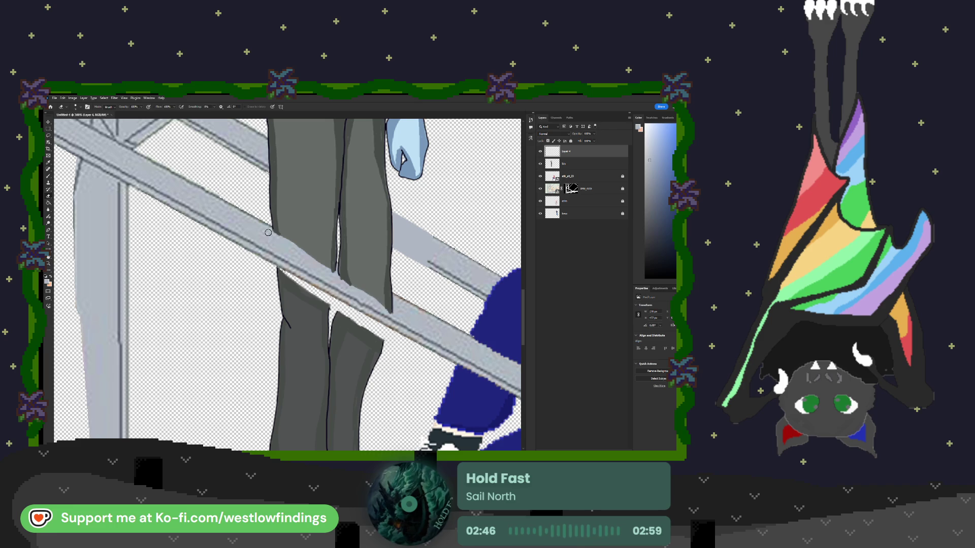
key(bracketright)
key(bracketright)
key(bracketright)
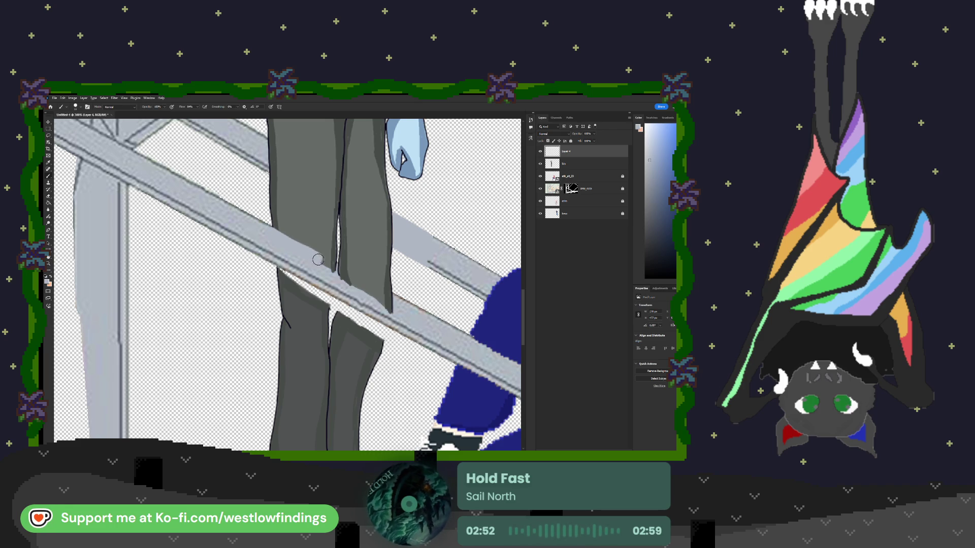
mouse_move(328, 266)
mouse_down()
mouse_move(394, 302)
mouse_move(339, 273)
mouse_move(388, 308)
mouse_up()
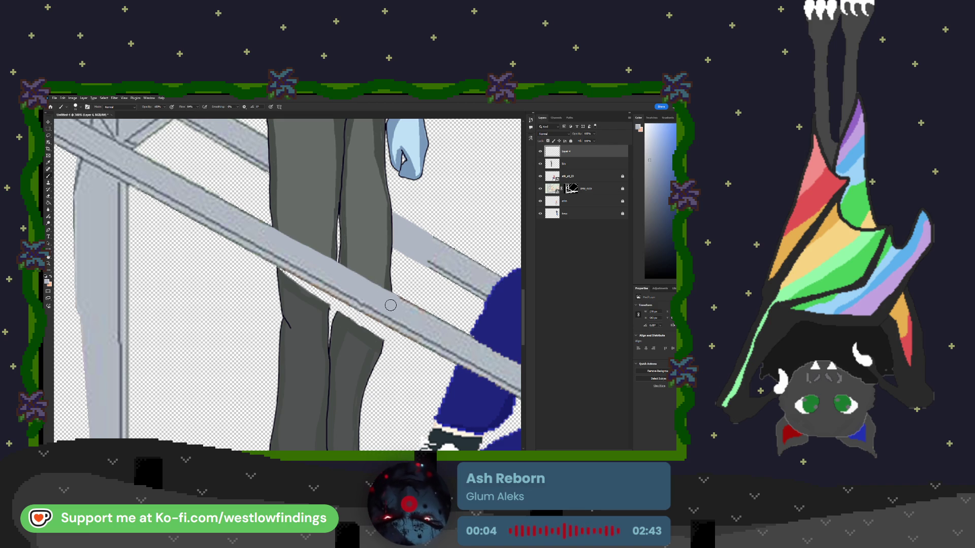
scroll(386, 320, down, 5)
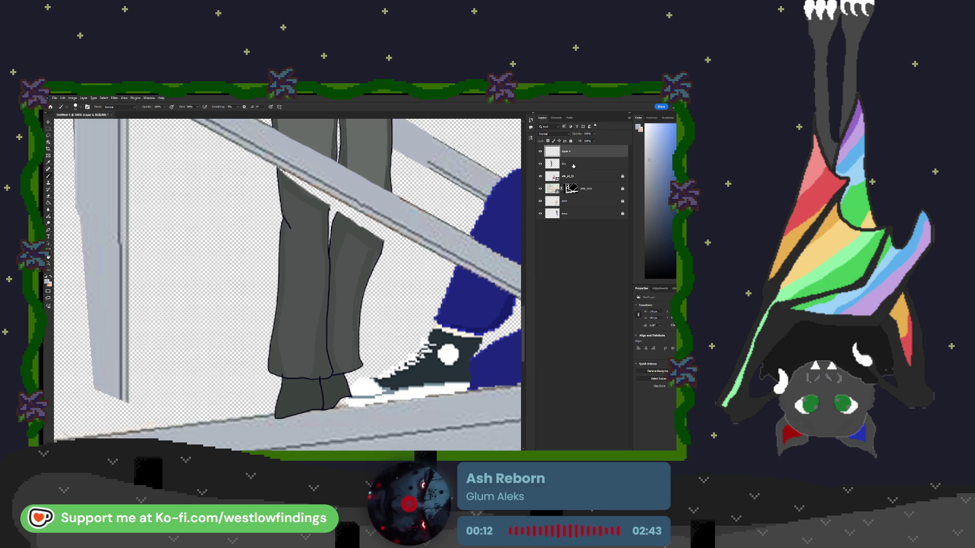
Sample the grey trouser colour and paint it over the trouser edge at the upper beam.
key(i)
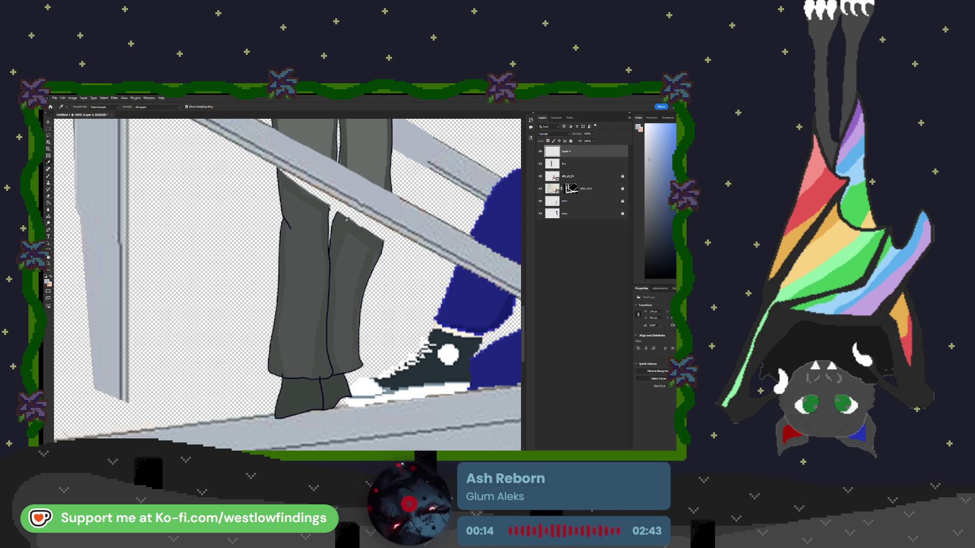
click(348, 220)
key(b)
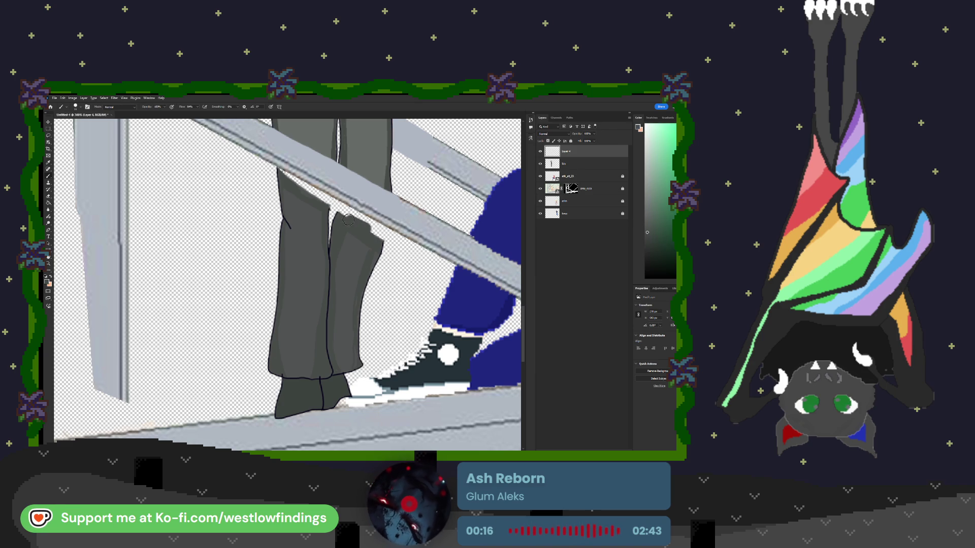
drag(341, 212, 378, 237)
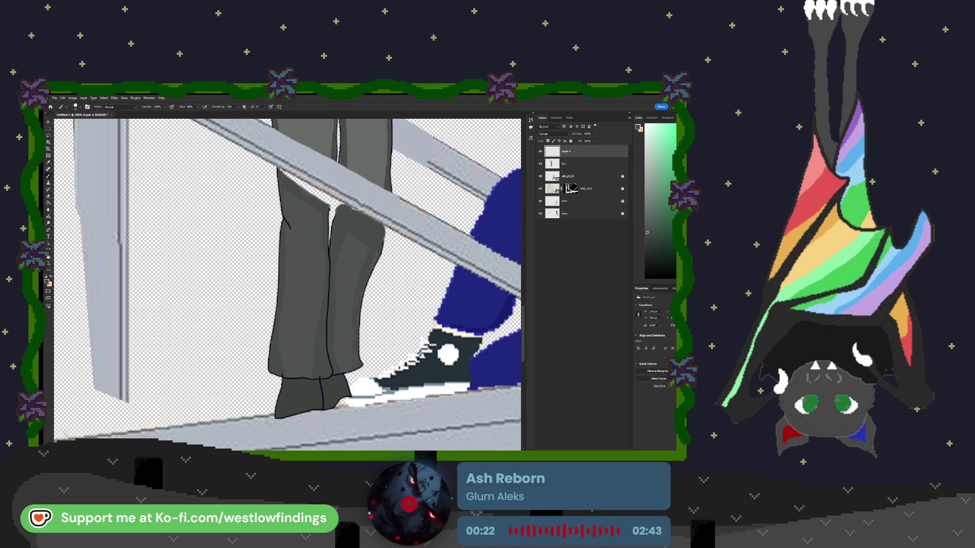
drag(298, 197, 320, 204)
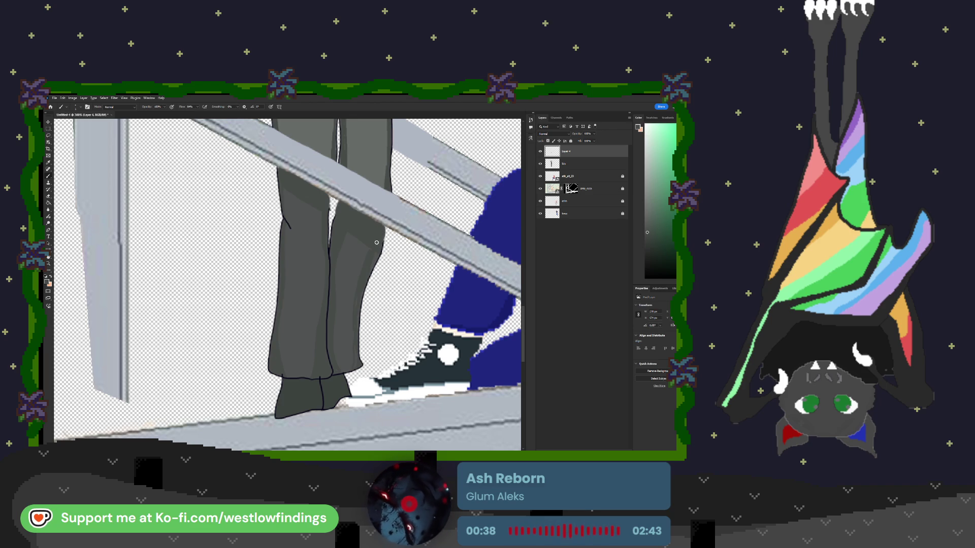
scroll(383, 245, down, 3)
key(ctrl+0)
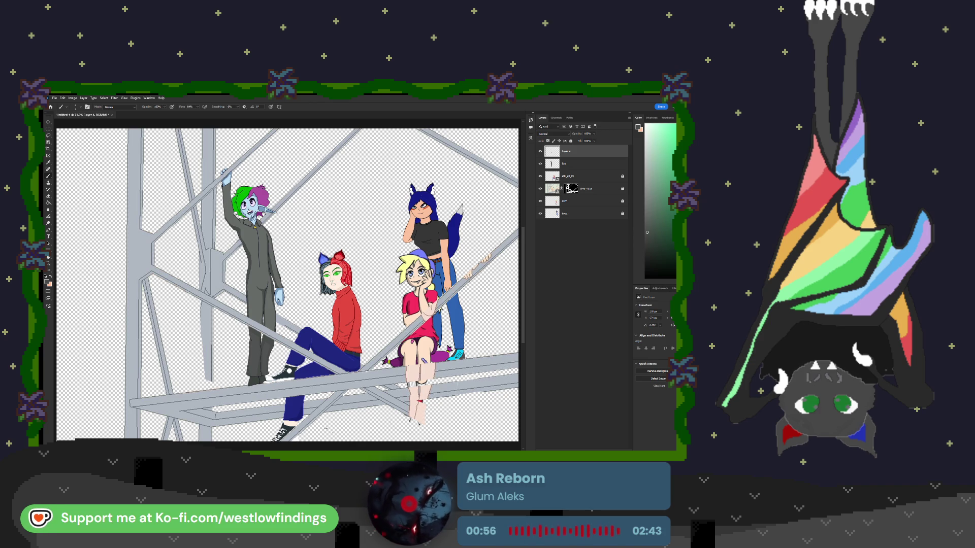
Add a new bottom layer and fill it with sage green as the background.
scroll(321, 408, down, 3)
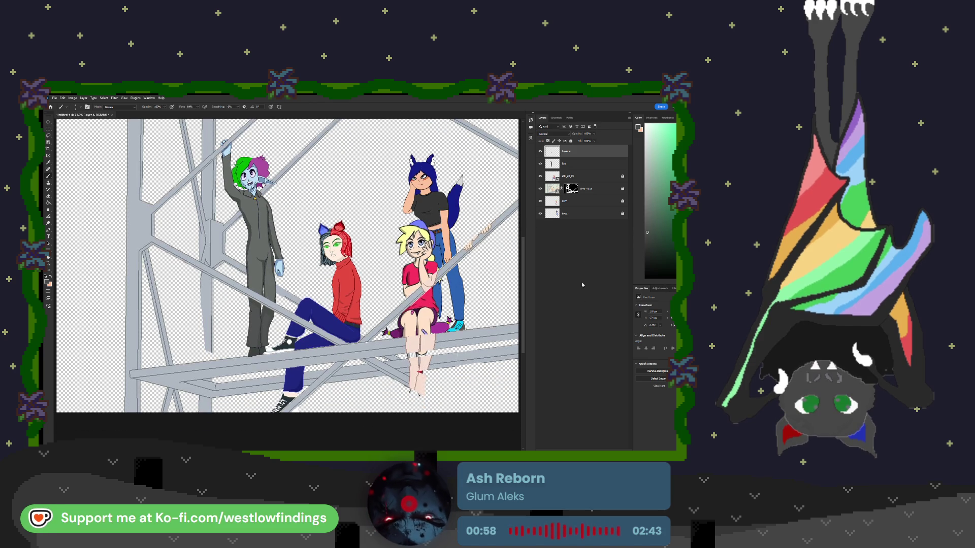
click(583, 213)
key(ctrl+shift+alt+n)
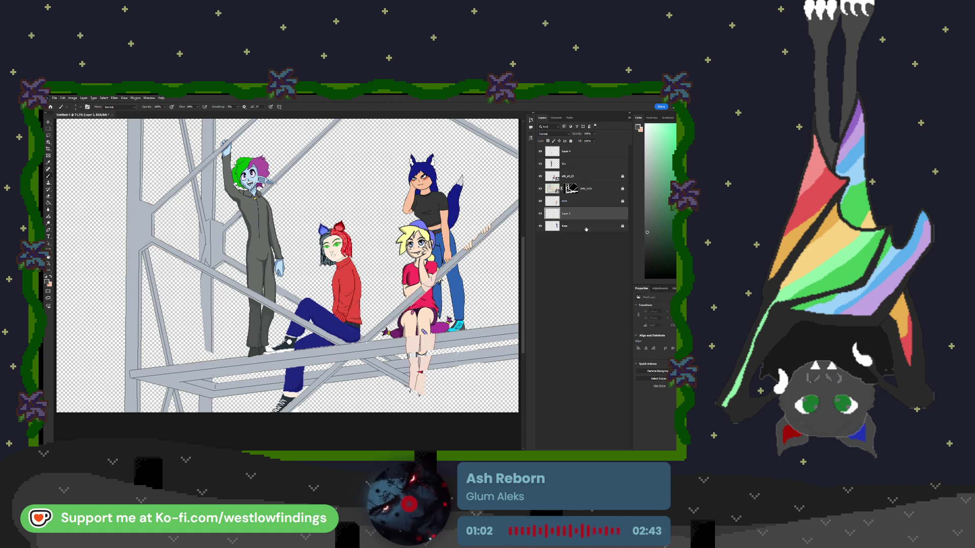
drag(577, 214, 578, 235)
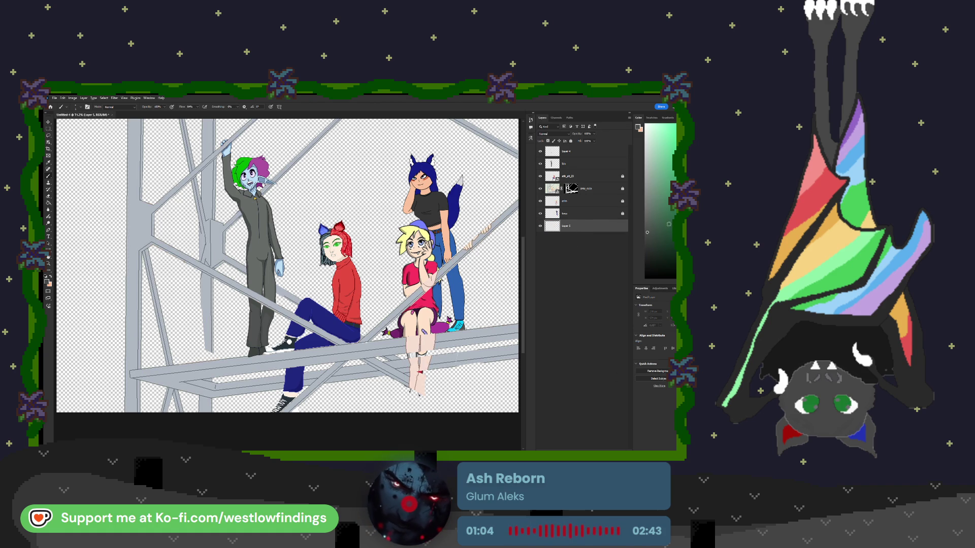
key(g)
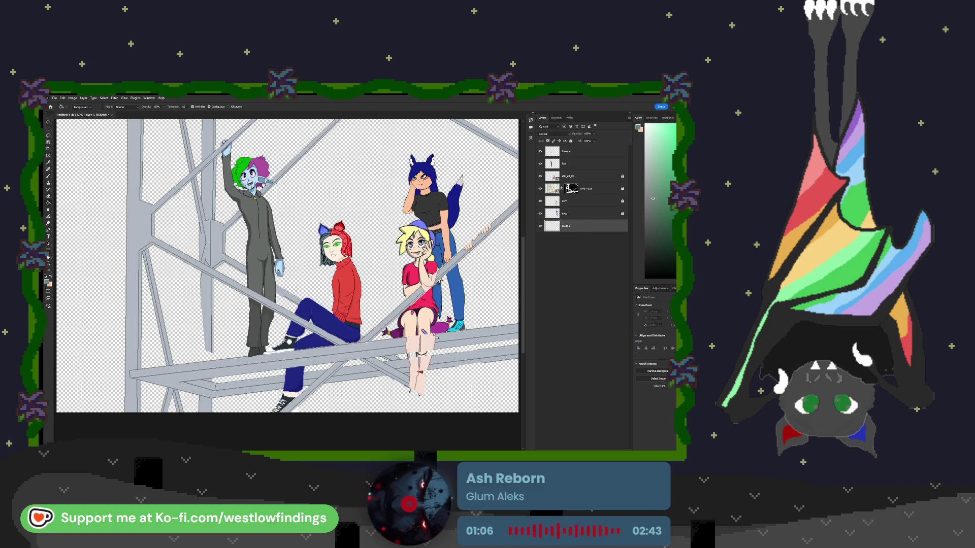
click(478, 307)
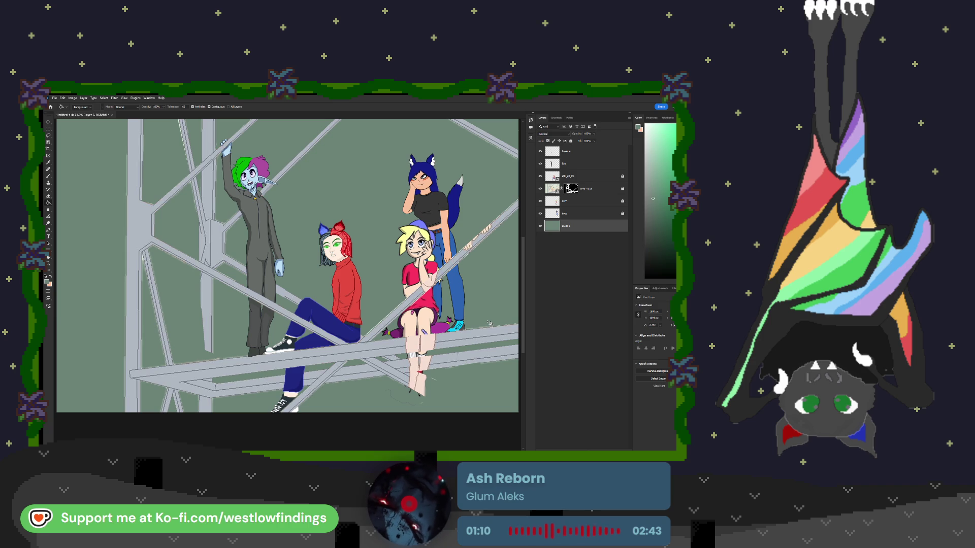
Erase stray marks near the characters' bottom edge, then duplicate the characters' layer.
scroll(455, 360, down, 2)
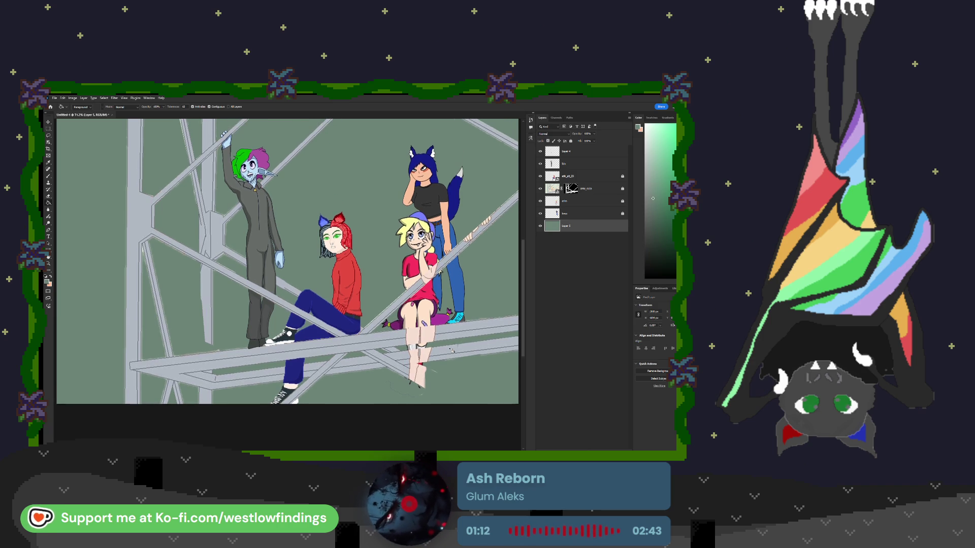
click(586, 201)
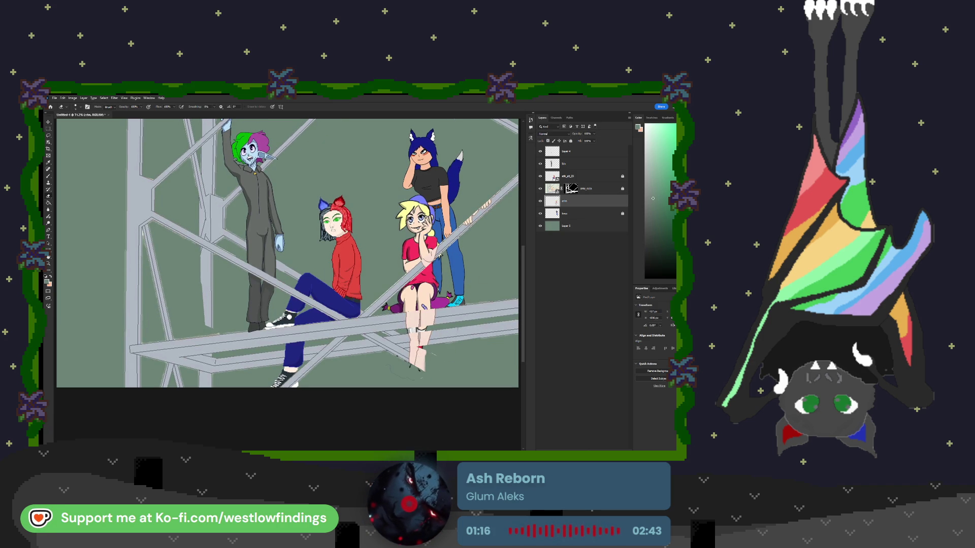
key(bracketright)
key(bracketright)
key(bracketright)
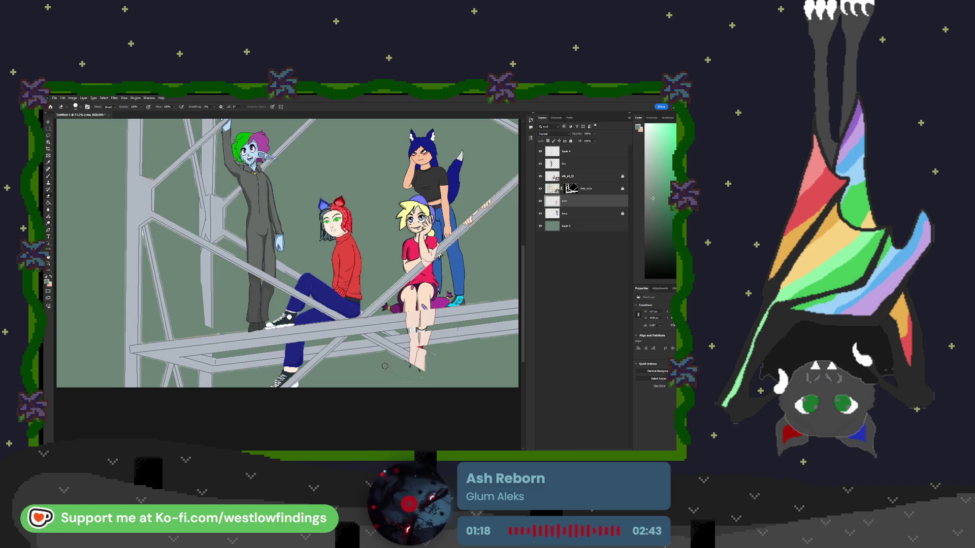
drag(412, 380, 423, 389)
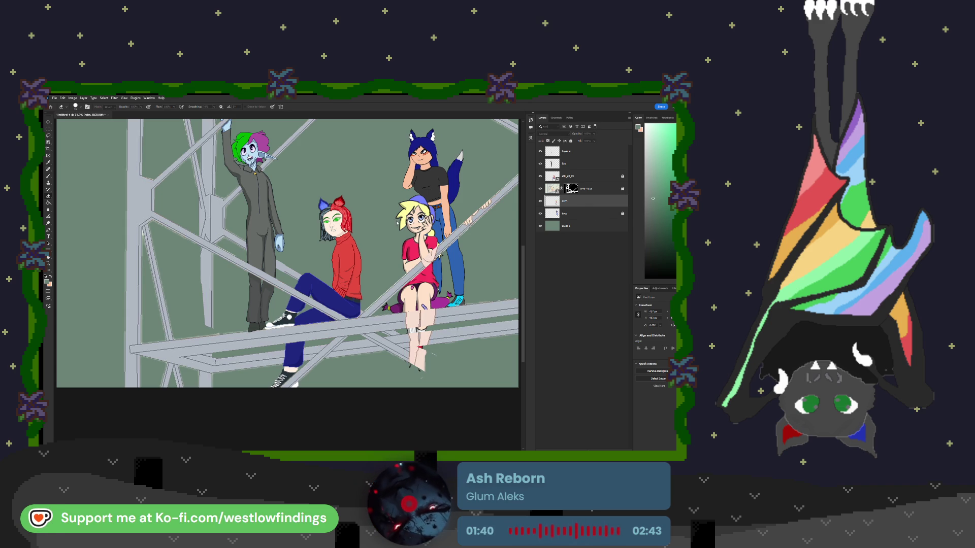
key(ctrl+j)
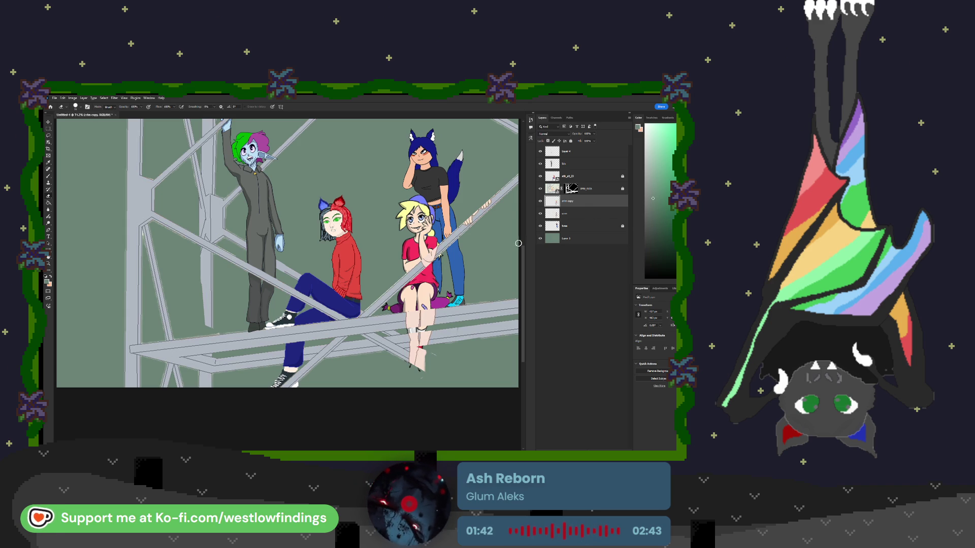
Mask the copy to the blonde girl's legs and move it above the scaffolding layer.
key(h)
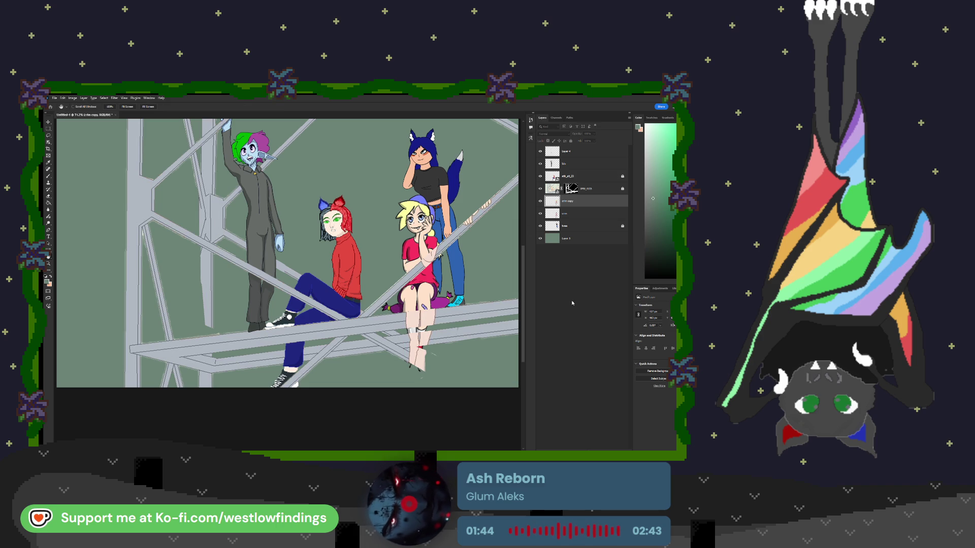
key(m)
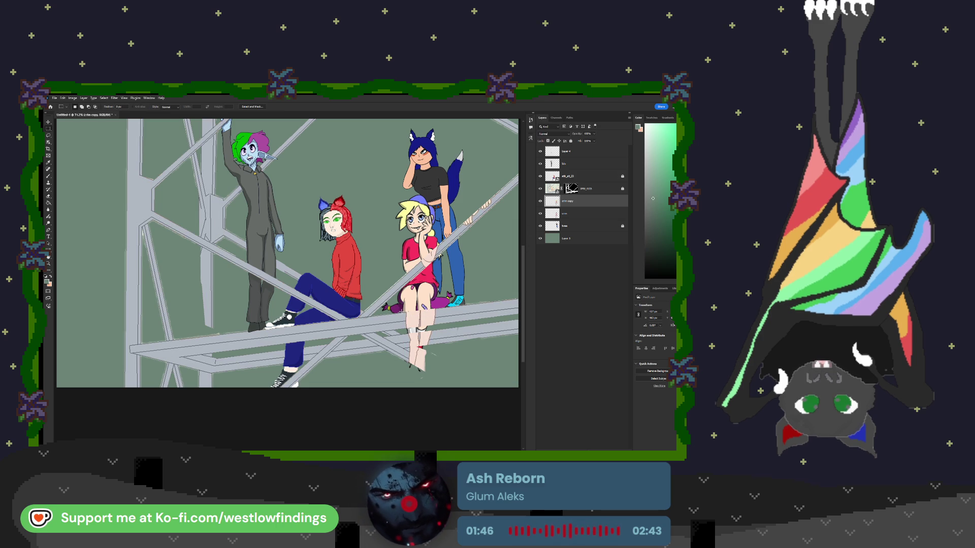
drag(400, 310, 439, 376)
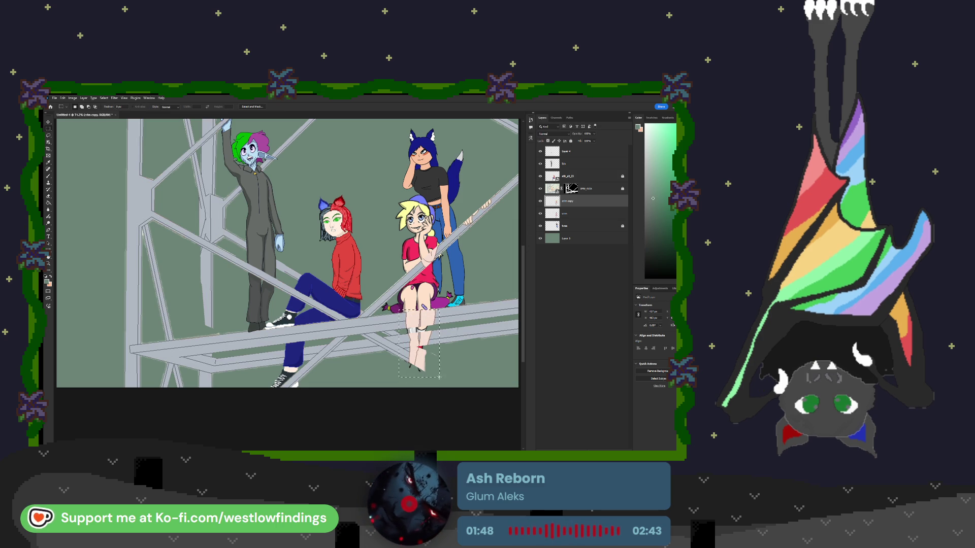
key(ctrl+shift+m)
drag(588, 191, 587, 183)
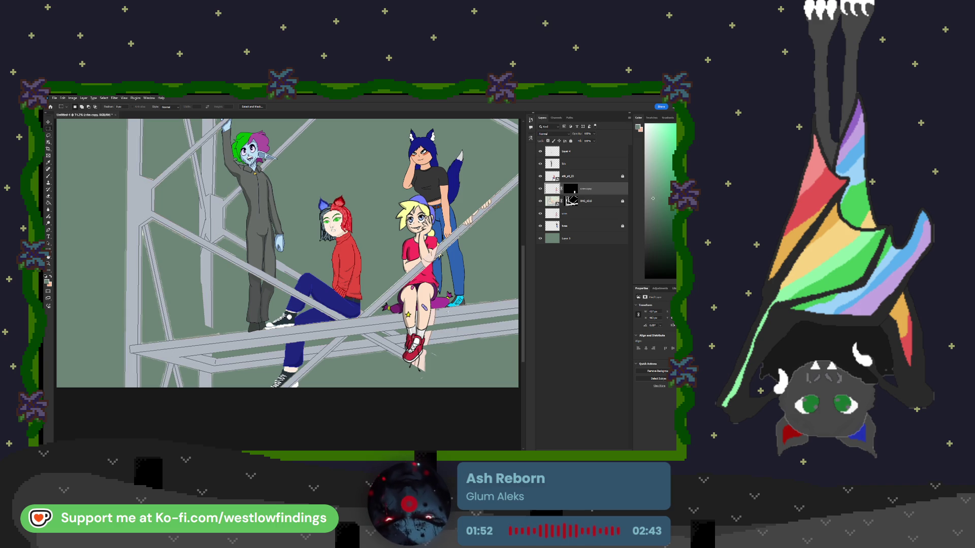
click(584, 152)
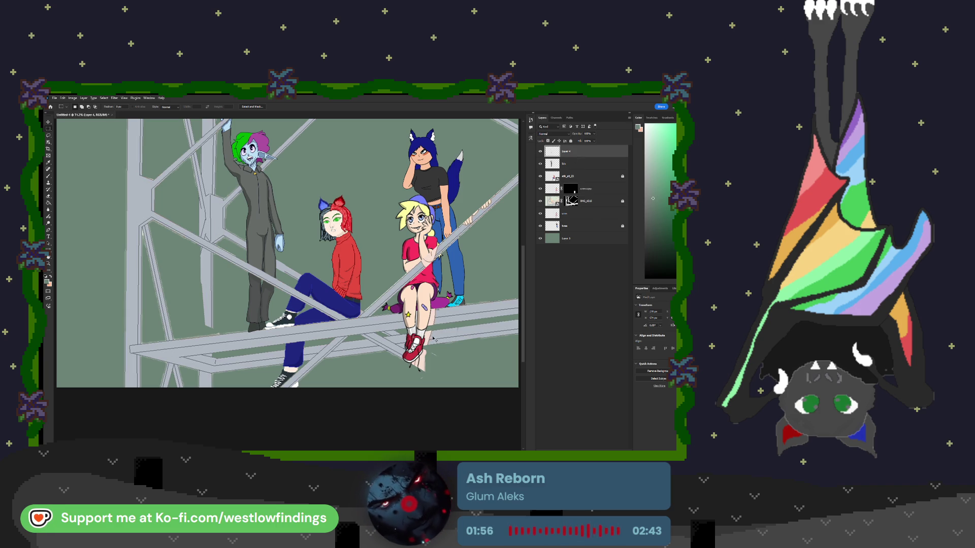
Zoom to 200% and sample the bluish-grey bar colour for painting.
scroll(433, 337, up, 2)
key(ctrl+plus)
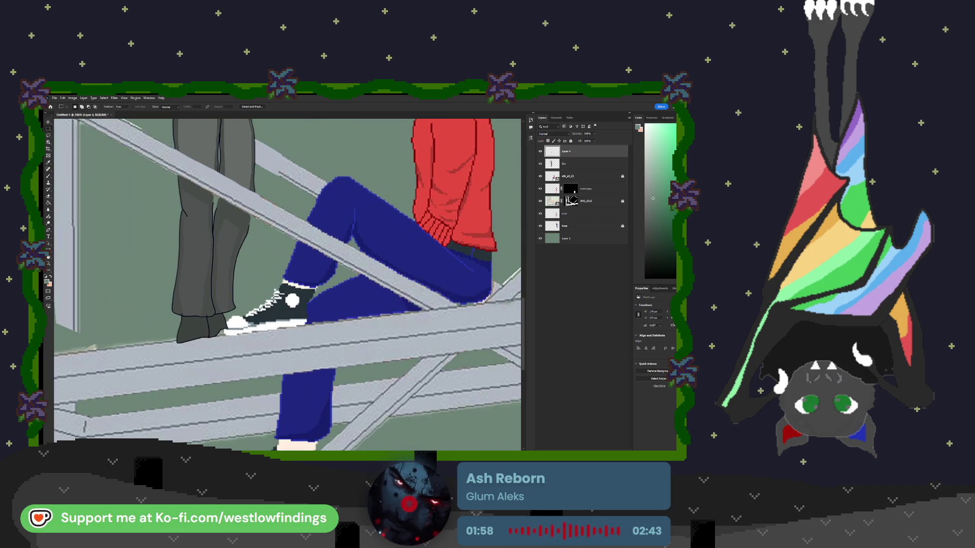
scroll(445, 335, right, 8)
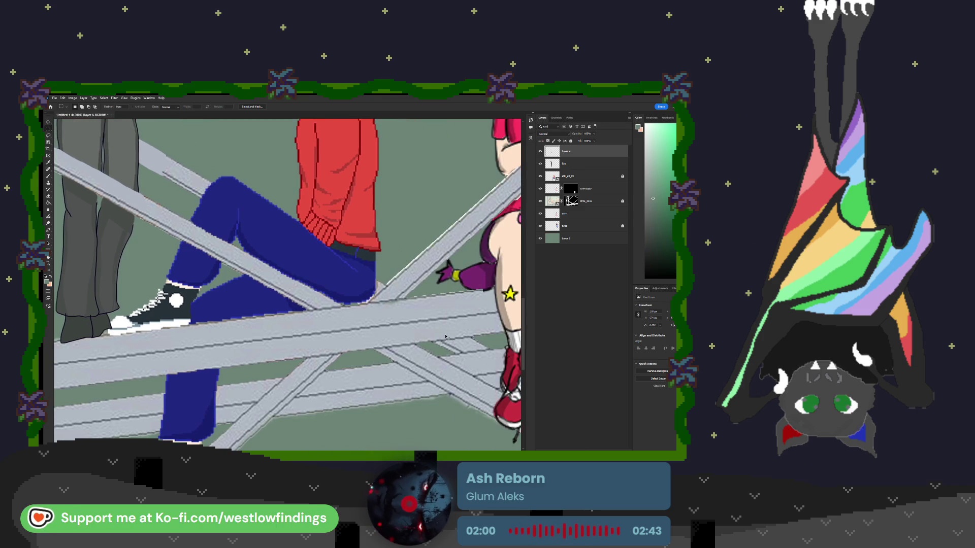
scroll(445, 336, right, 6)
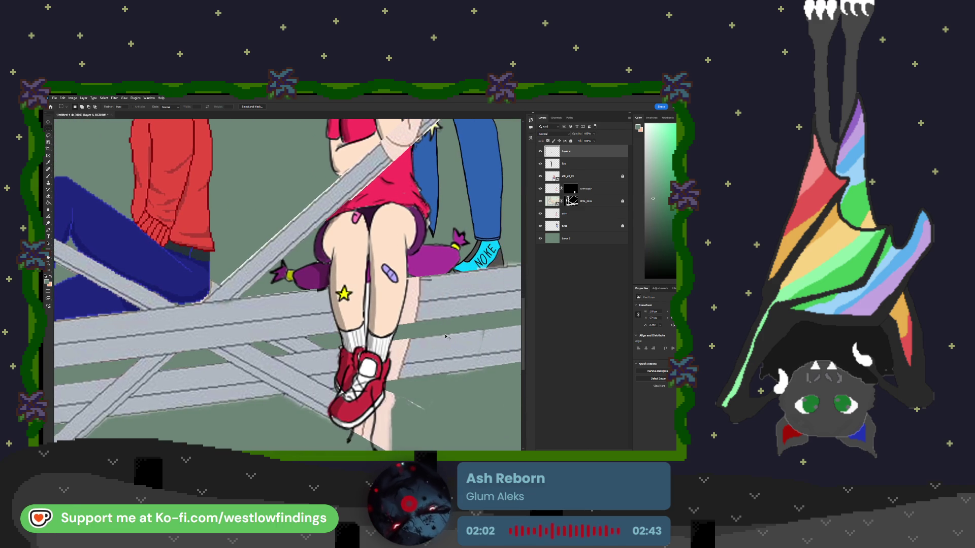
scroll(445, 335, right, 1)
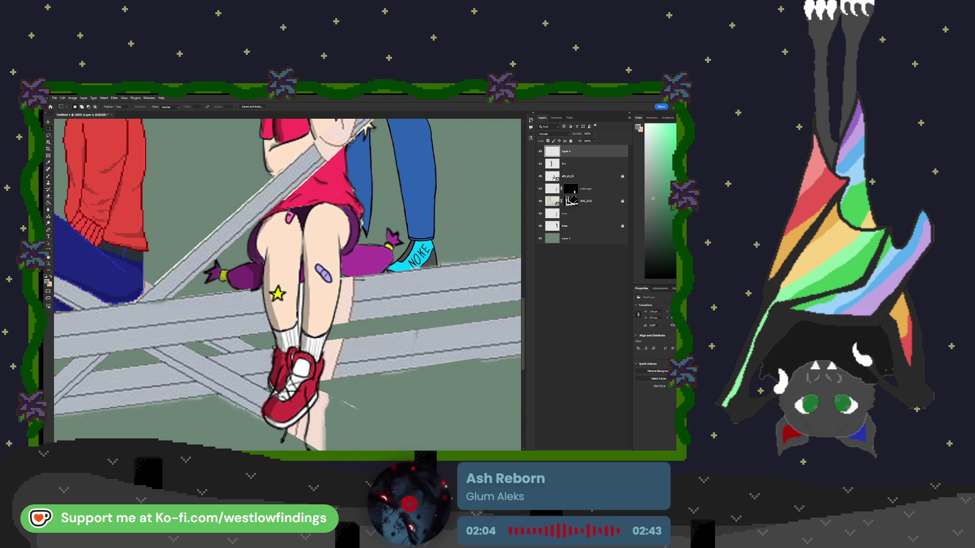
key(b)
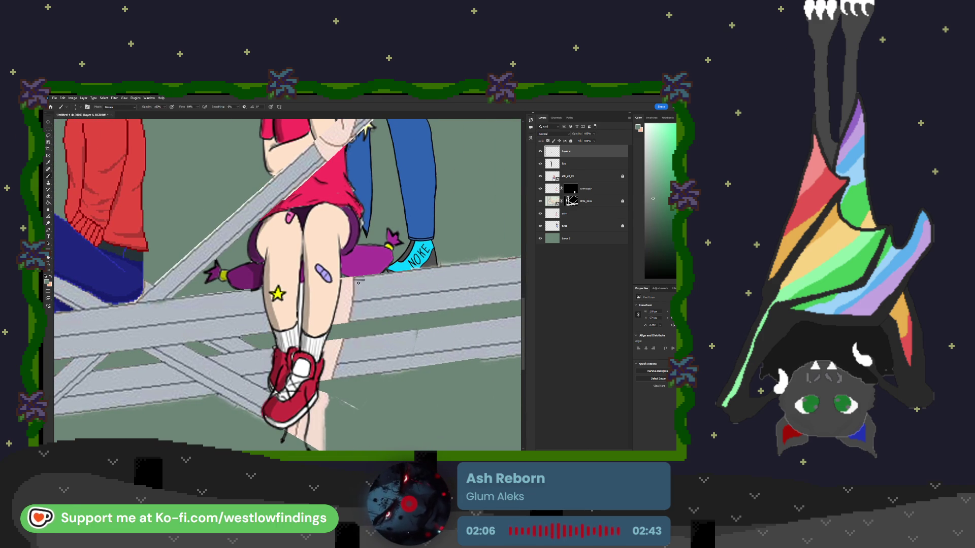
key(i)
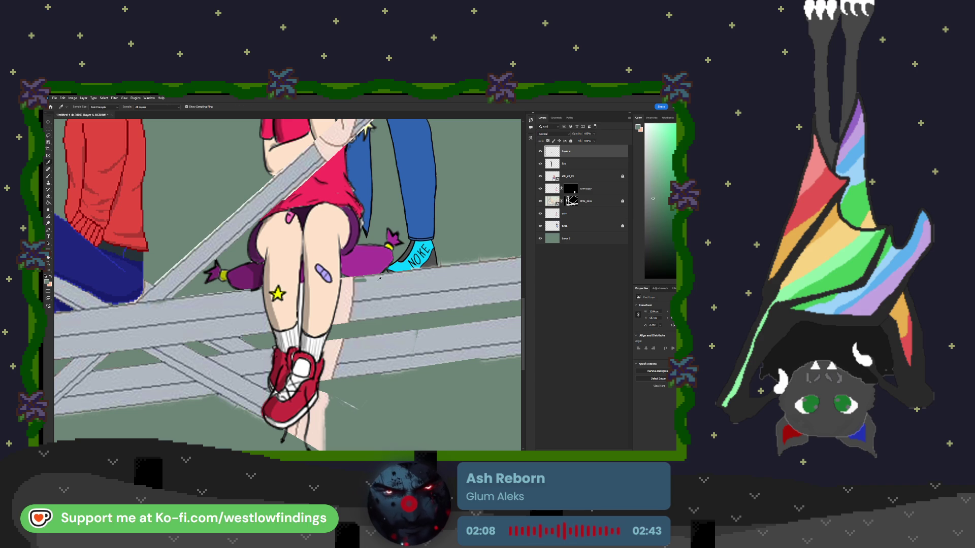
click(376, 282)
key(b)
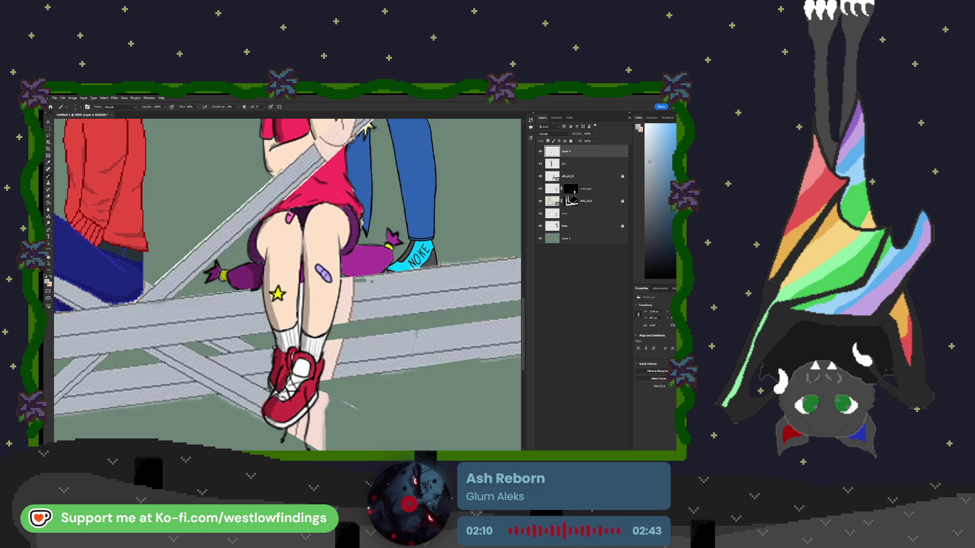
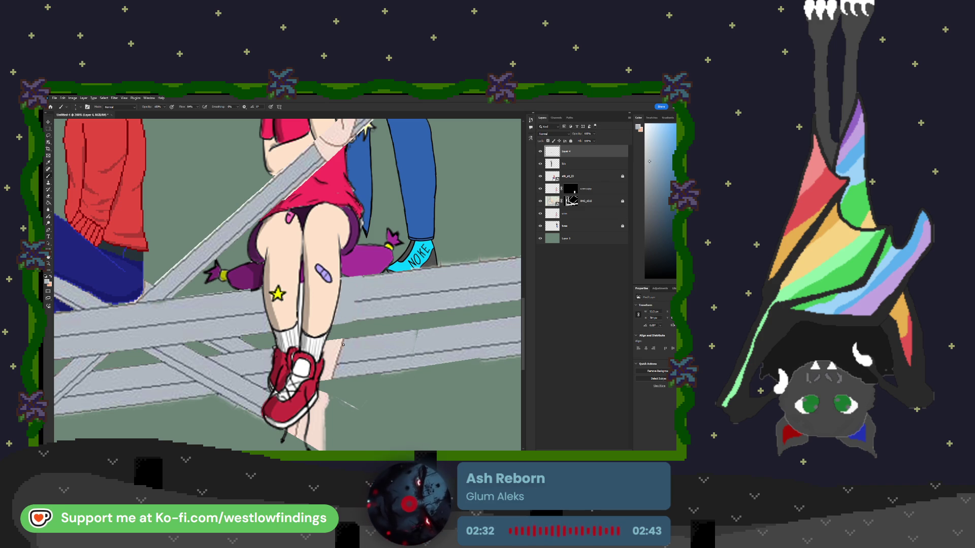
Sample the green background and paint it over the pale strip right of and below the red shoe.
scroll(339, 345, down, 2)
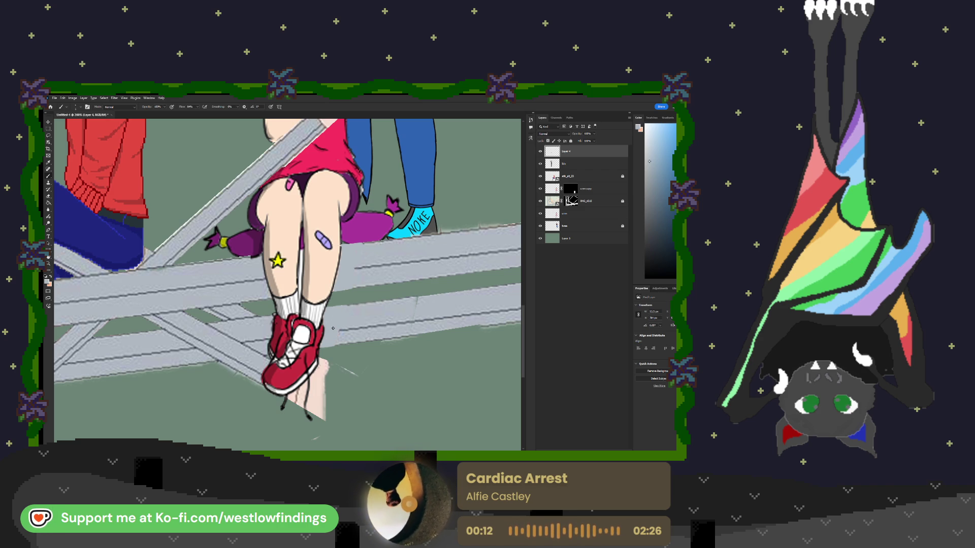
scroll(334, 341, down, 2)
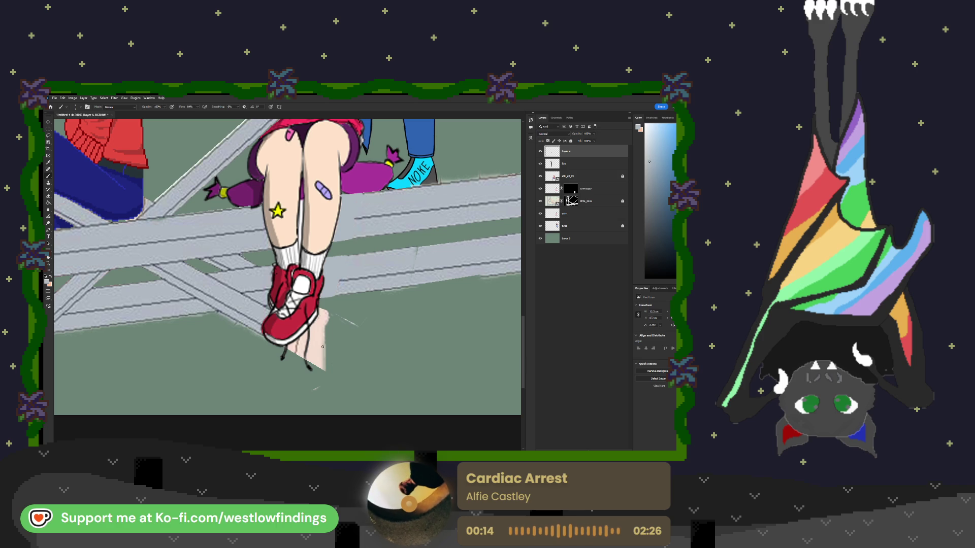
key(i)
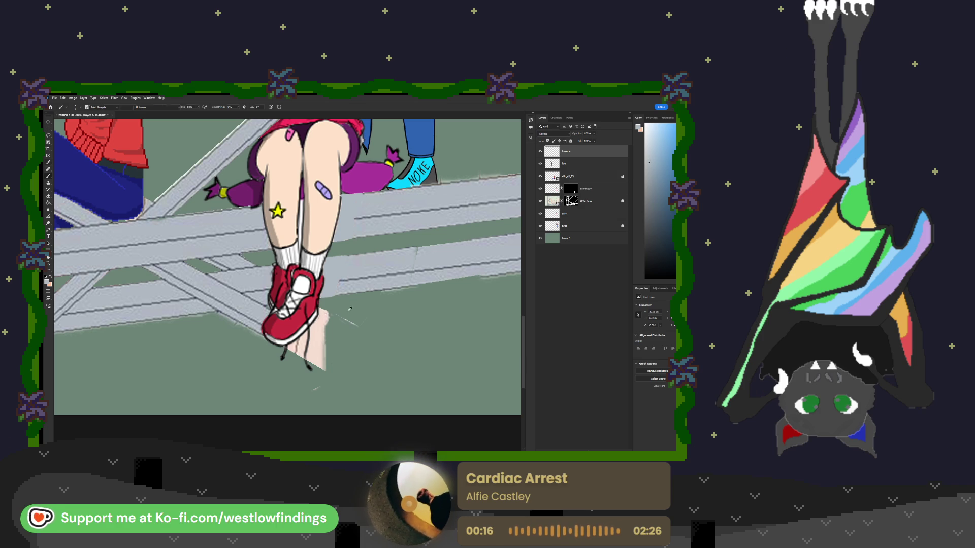
click(349, 307)
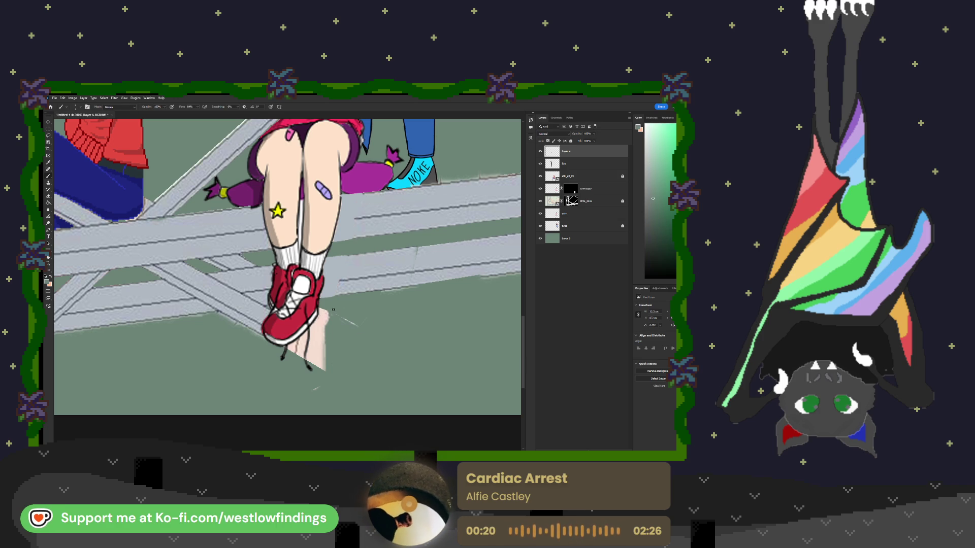
drag(355, 324, 337, 317)
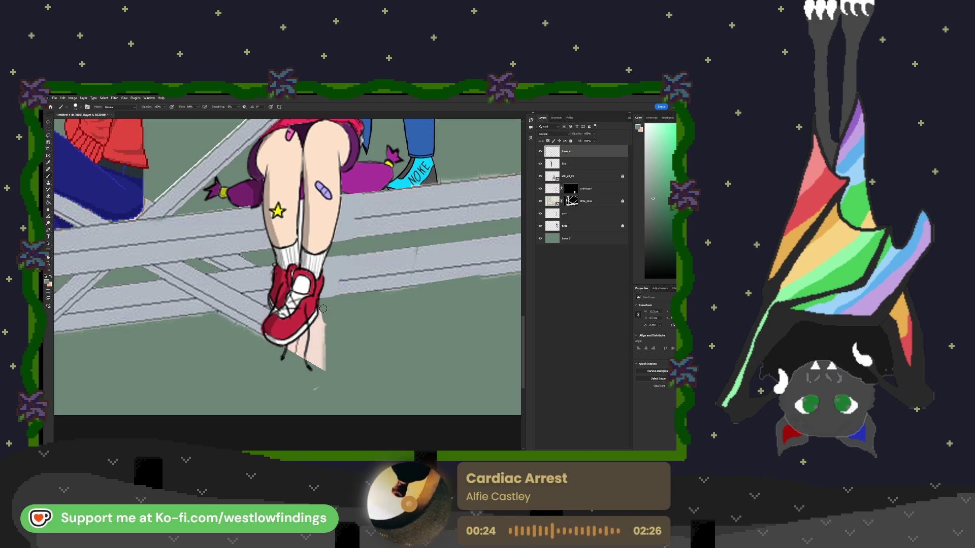
mouse_move(324, 315)
mouse_down()
mouse_move(321, 397)
mouse_move(324, 319)
mouse_move(322, 364)
mouse_move(318, 333)
mouse_up()
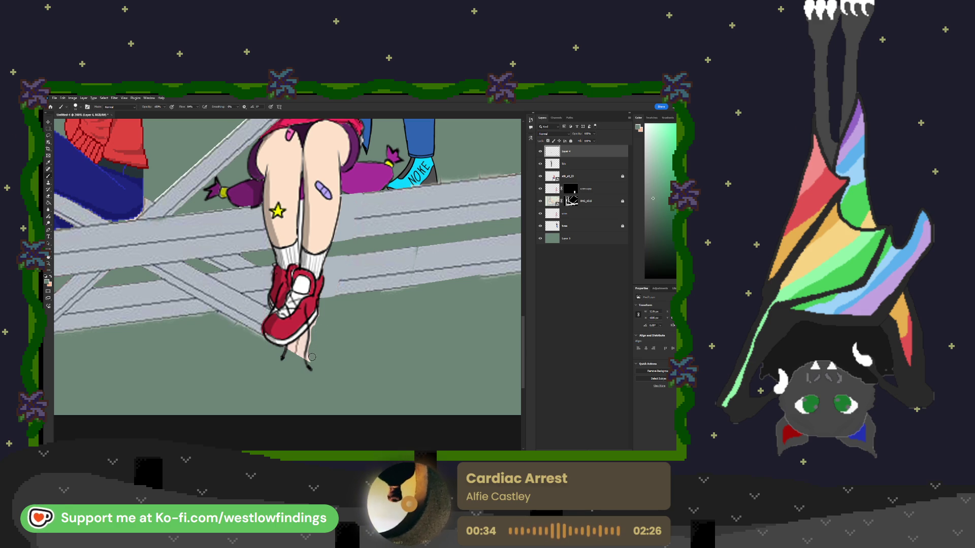
mouse_move(296, 357)
mouse_down()
mouse_move(302, 345)
mouse_move(295, 348)
mouse_up()
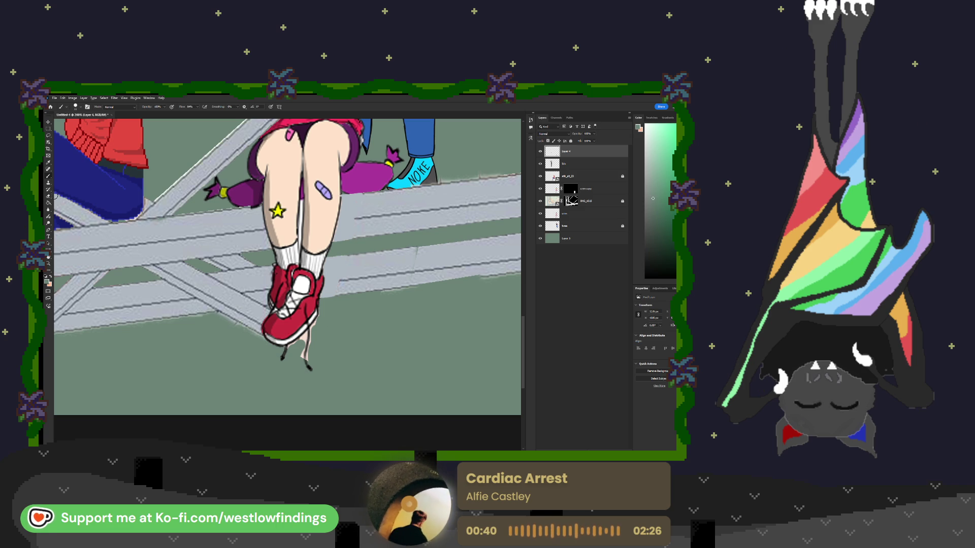
click(48, 250)
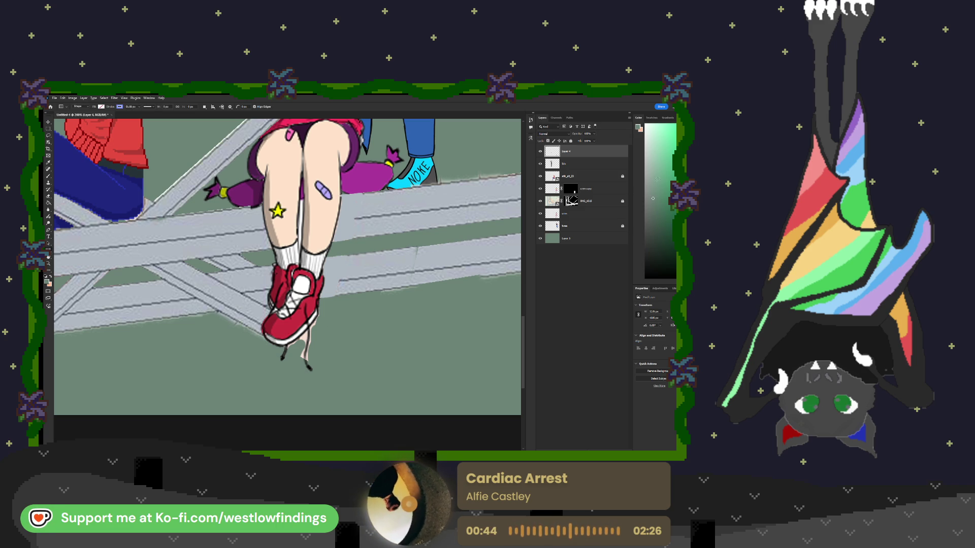
Sample the beam grey and draw a tall stroke-free rectangle below the red shoe.
key(i)
click(417, 259)
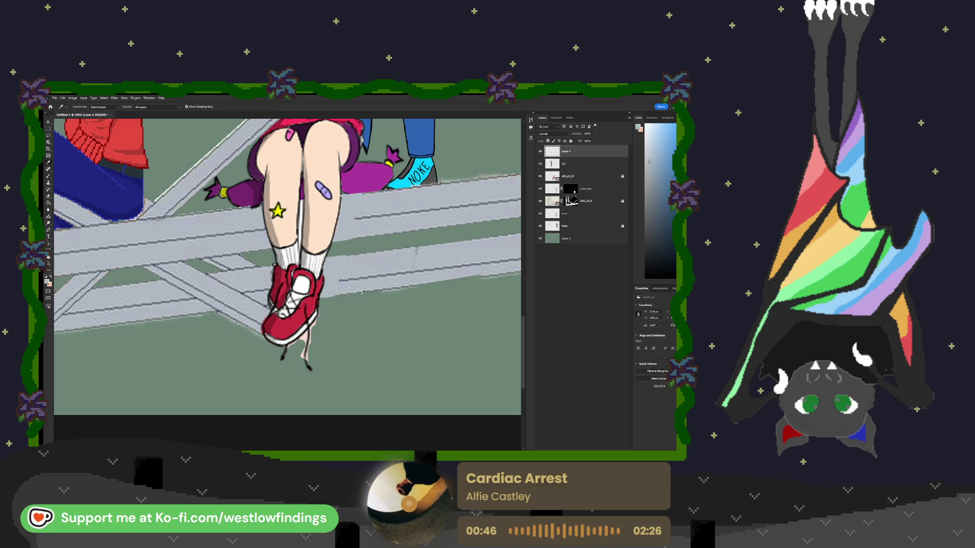
click(48, 250)
mouse_move(354, 285)
mouse_down()
mouse_move(382, 289)
mouse_move(374, 403)
mouse_up()
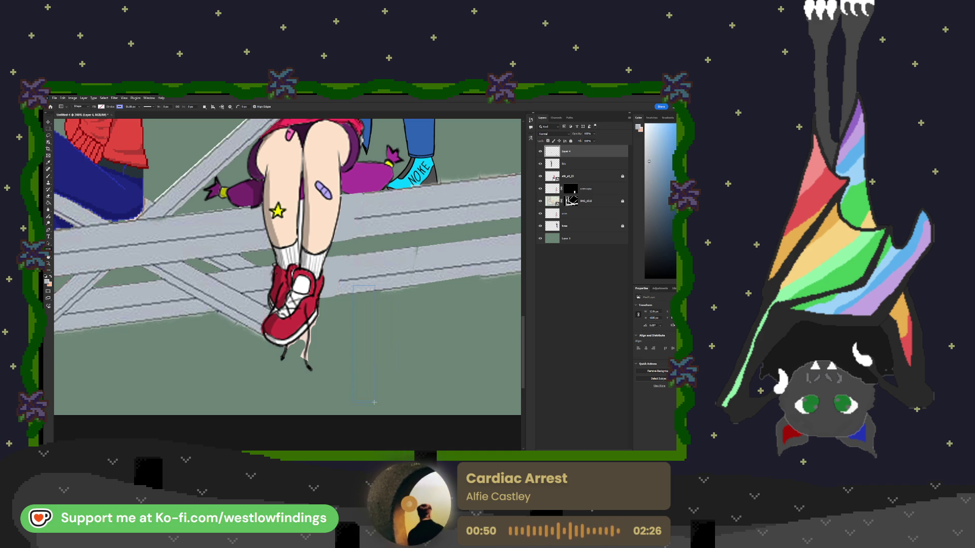
drag(389, 437, 383, 443)
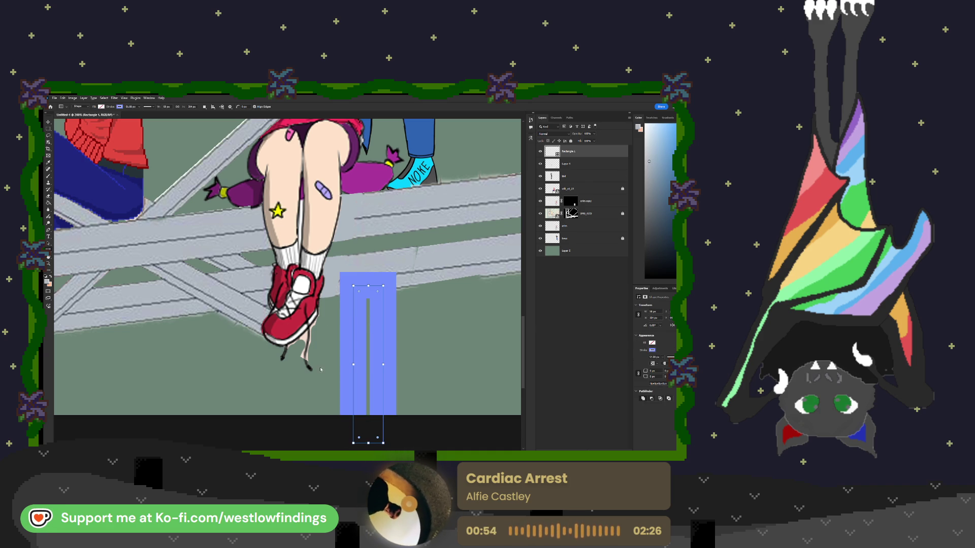
key(ctrl+z)
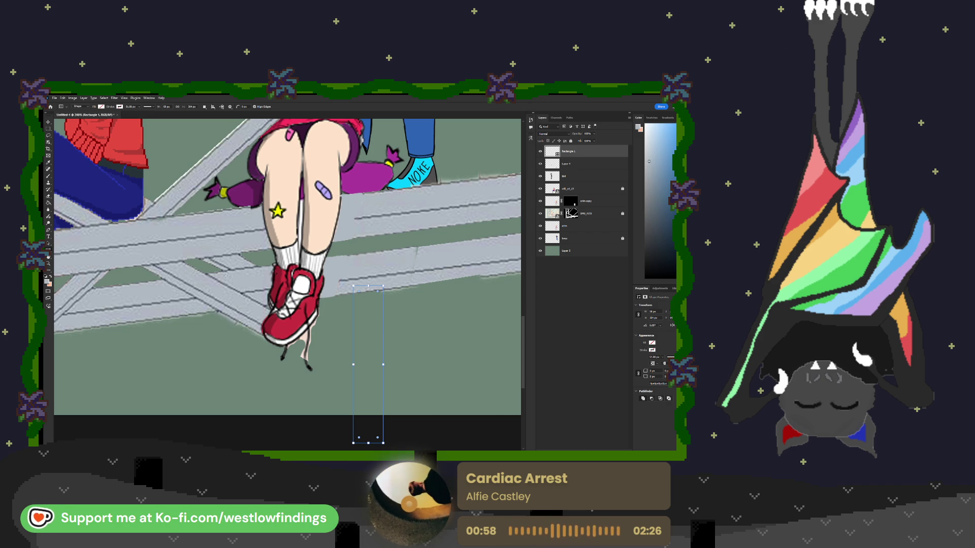
Fill the rectangle with beam grey, rotate it diagonally, shrink it, and move its layer behind the legs.
key(i)
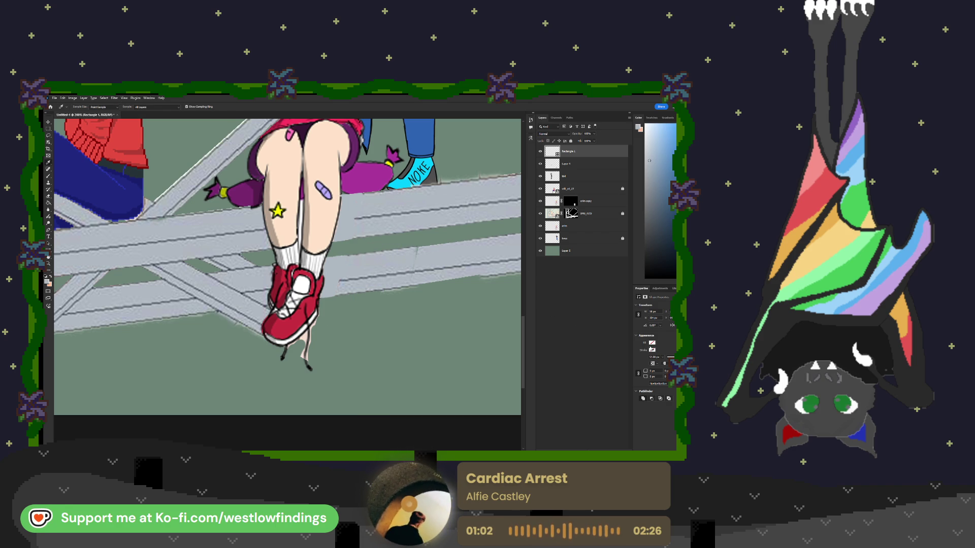
key(alt+BackSpace)
key(v)
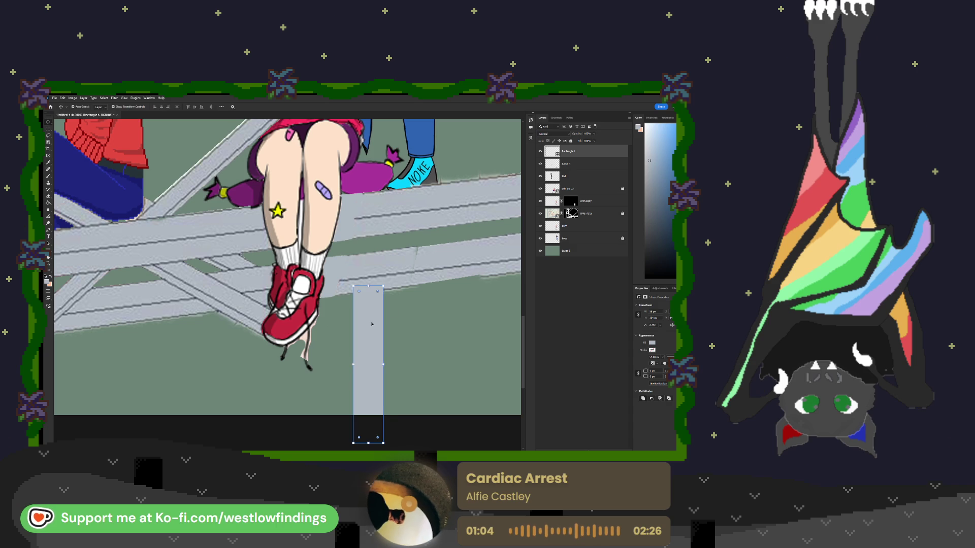
click(387, 282)
drag(387, 282, 308, 305)
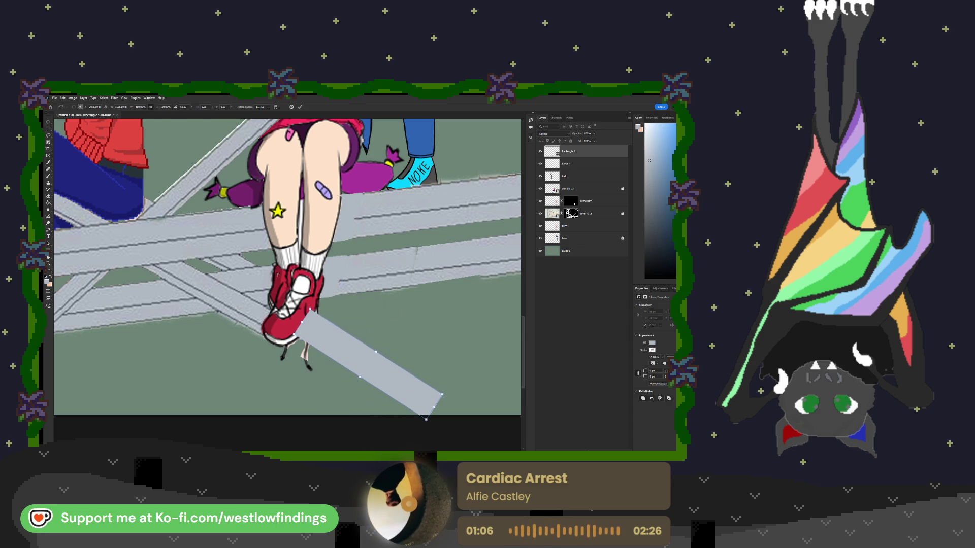
drag(369, 361, 324, 376)
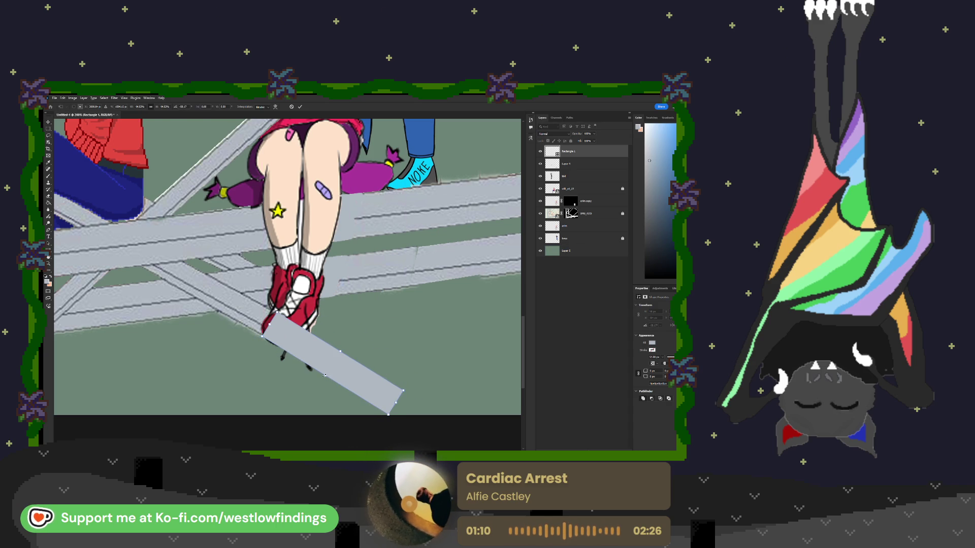
drag(400, 406, 463, 439)
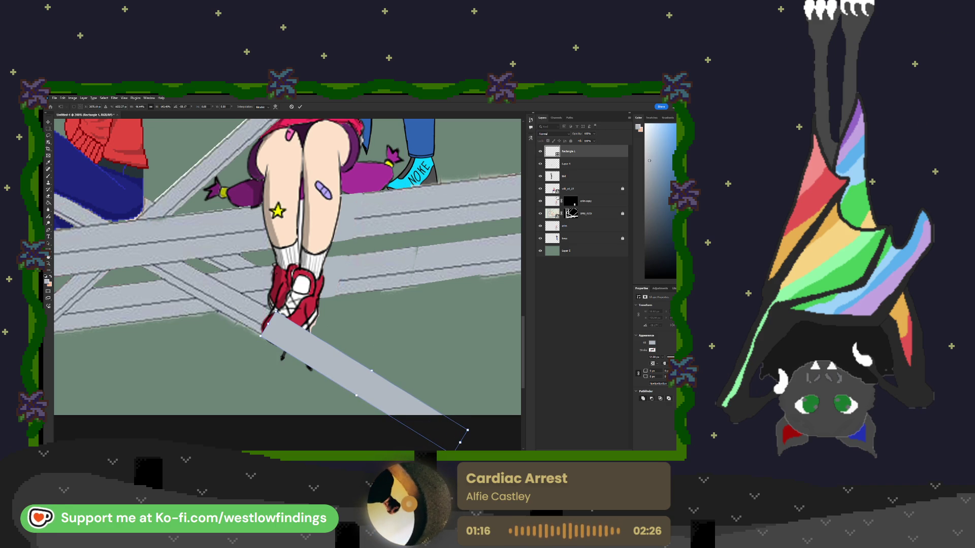
mouse_move(589, 158)
mouse_down()
mouse_move(604, 233)
mouse_move(603, 207)
mouse_up()
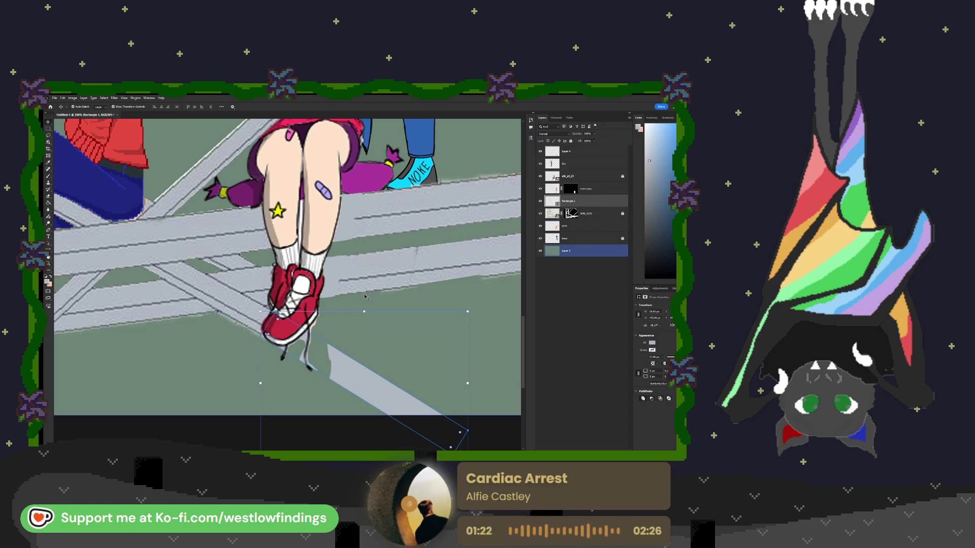
Erase leftovers around the shoe tip and paint greyish green over the skin-coloured smudge.
click(578, 189)
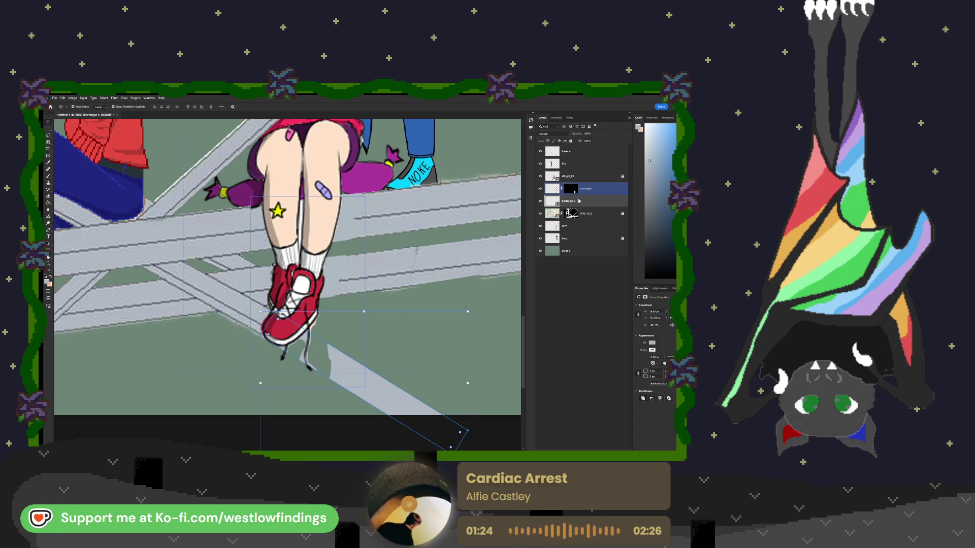
click(335, 344)
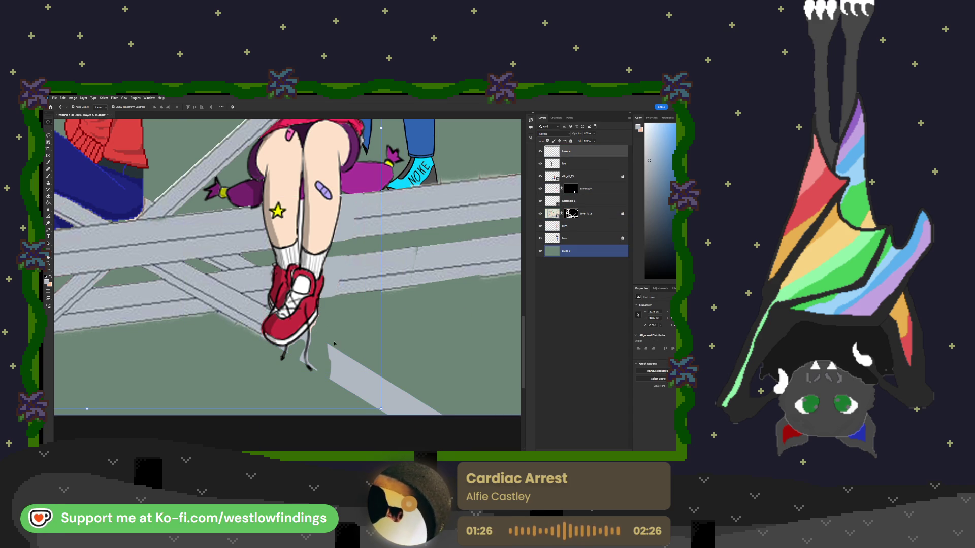
key(e)
scroll(354, 277, down, 1)
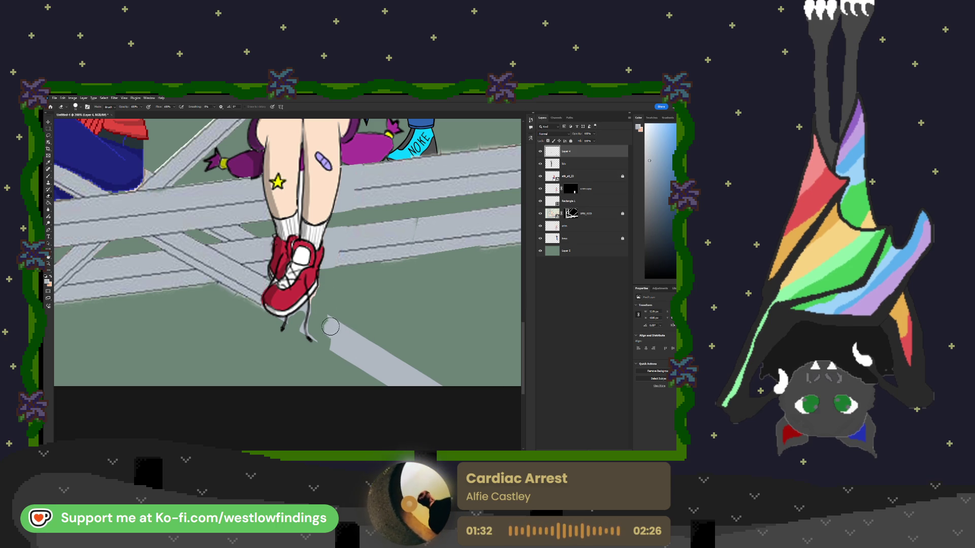
mouse_move(320, 311)
mouse_down()
mouse_move(317, 332)
mouse_move(328, 345)
mouse_move(311, 358)
mouse_move(295, 324)
mouse_up()
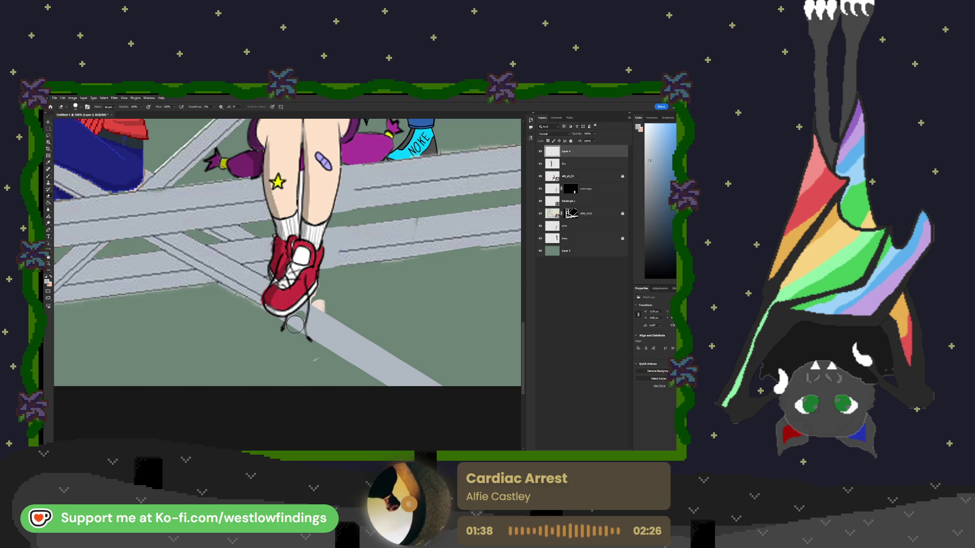
key(bracketleft)
key(bracketleft)
key(bracketleft)
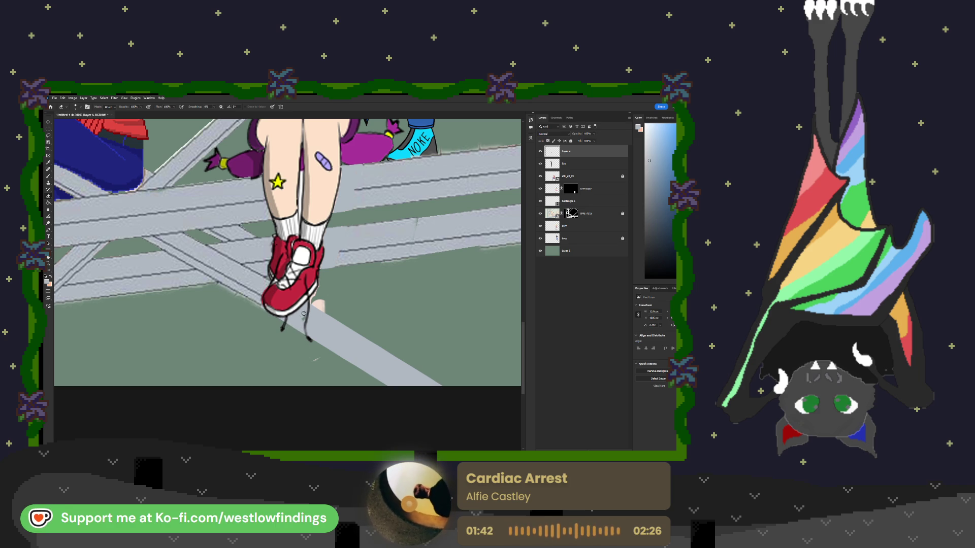
key(b)
alt+click(329, 298)
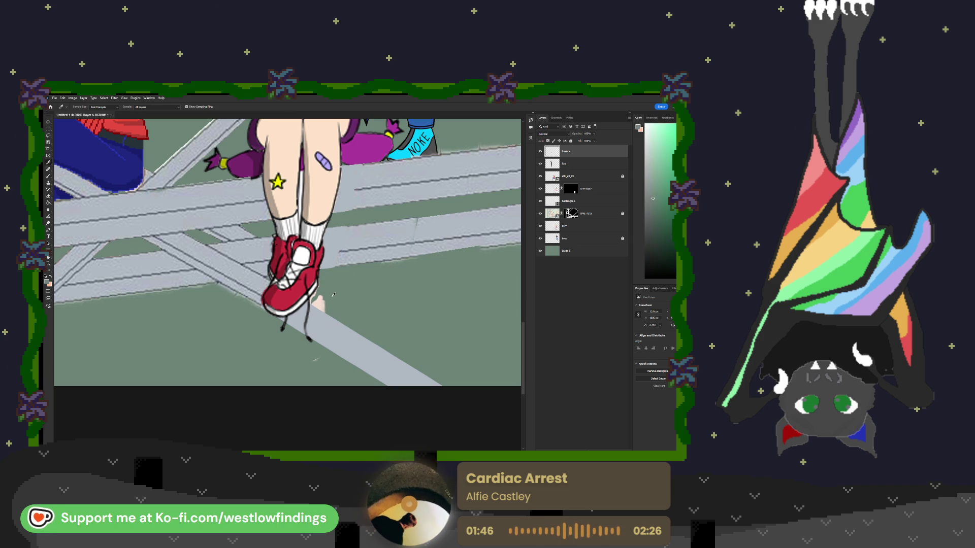
drag(322, 303, 335, 302)
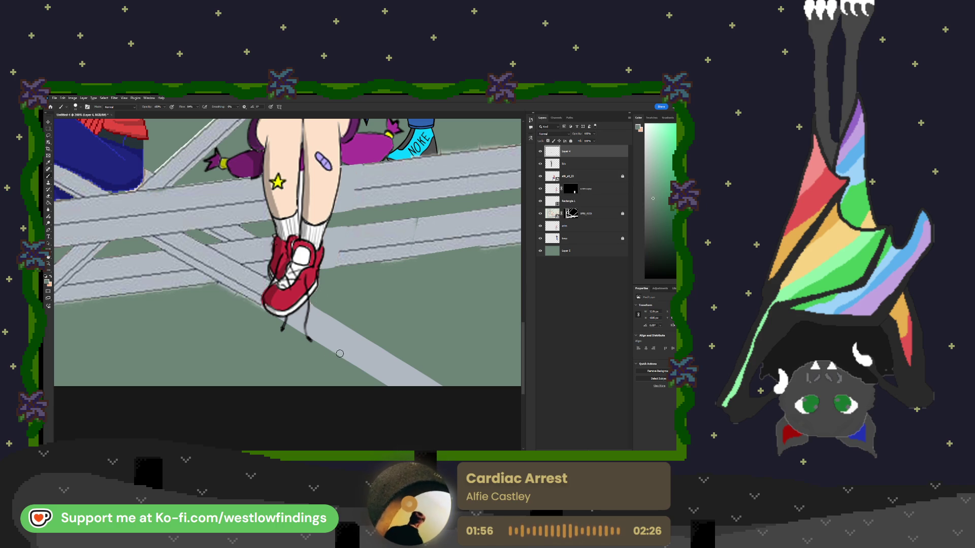
Duplicate the crim copy layer into crim copy 2 and open its mask refinement.
scroll(337, 347, up, 1)
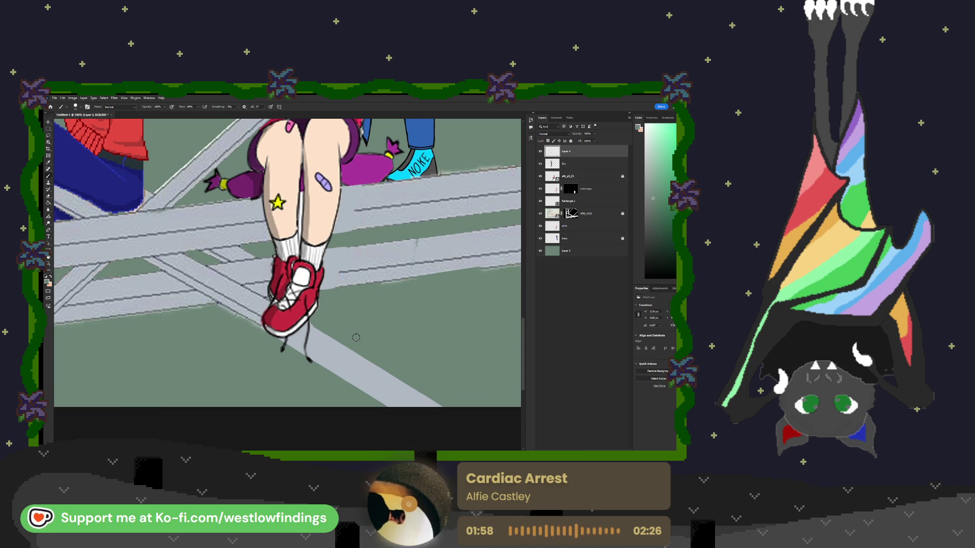
scroll(356, 338, up, 1)
scroll(356, 338, up, 4)
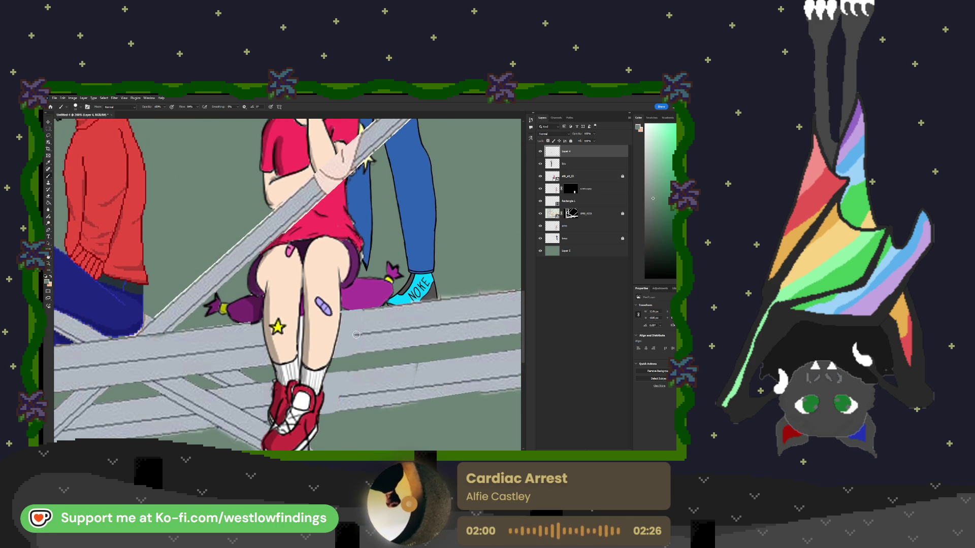
scroll(356, 335, up, 5)
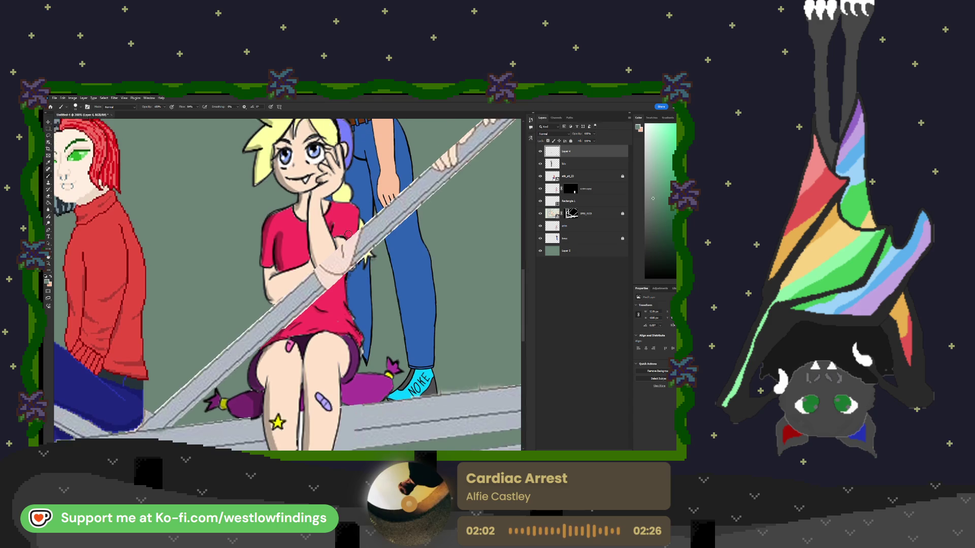
scroll(330, 275, up, 1)
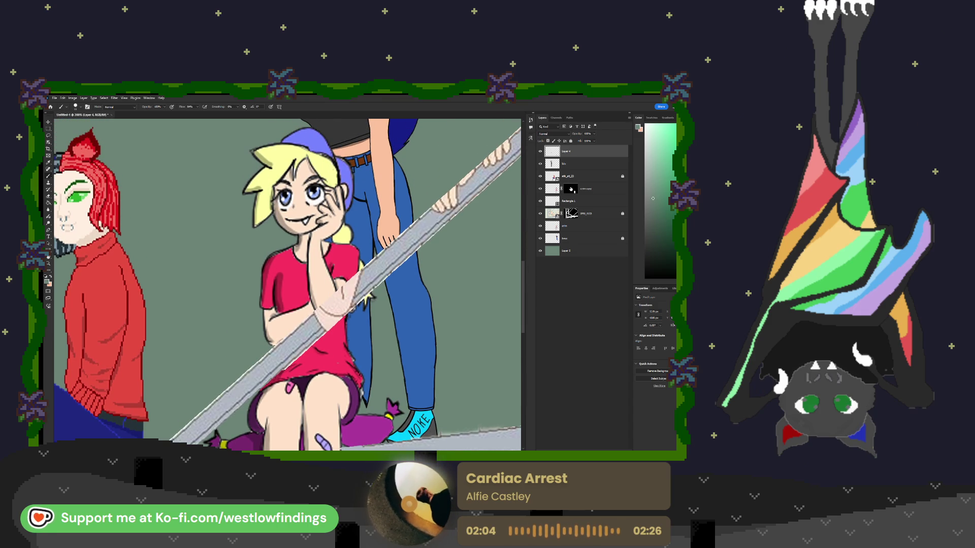
click(592, 189)
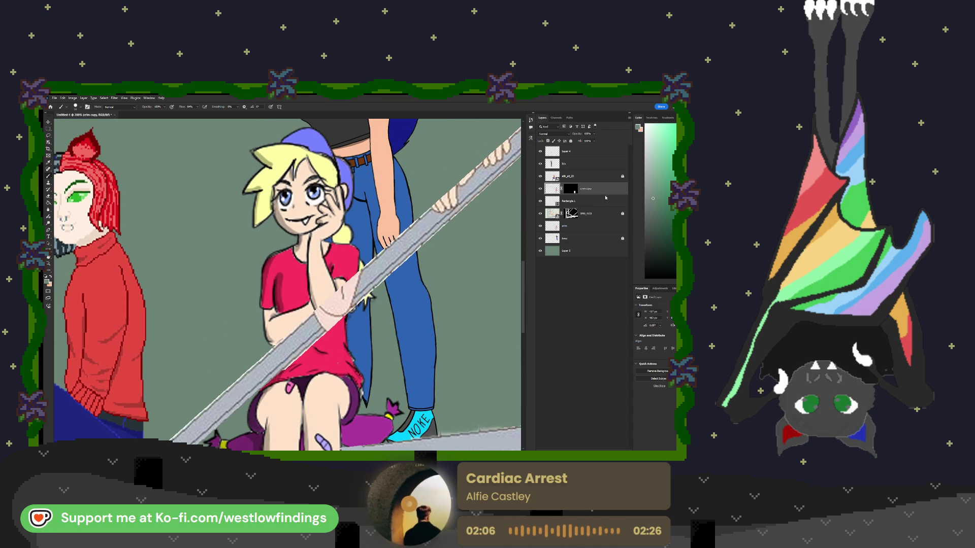
key(ctrl+j)
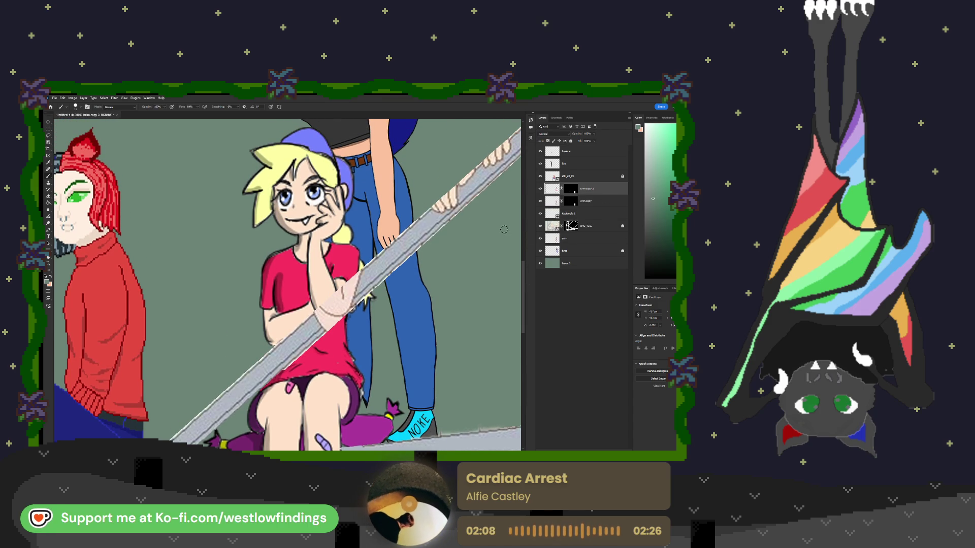
double_click(578, 192)
Lasso the rail area over the arm, subtract it from the crim copy 2 mask, and exit Select and Mask.
scroll(355, 238, down, 2)
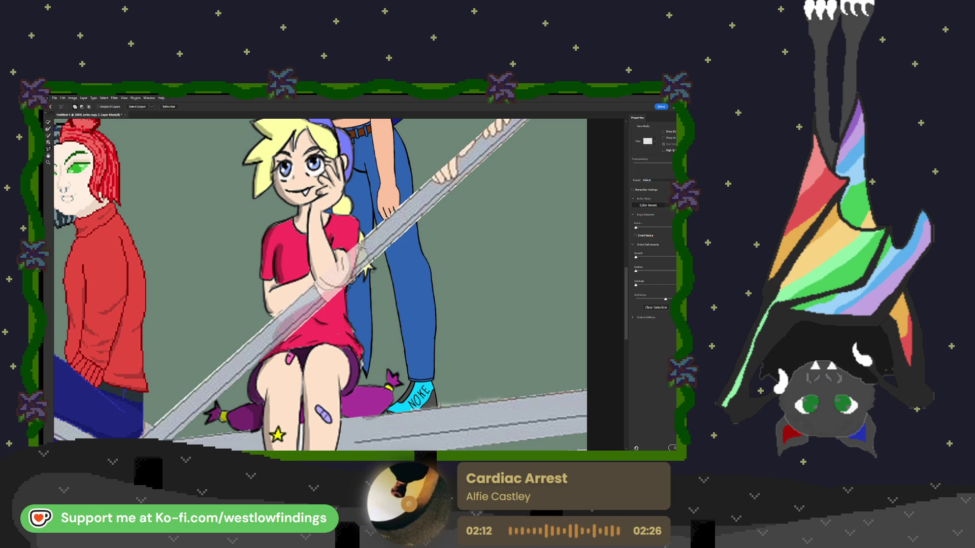
drag(359, 246, 308, 285)
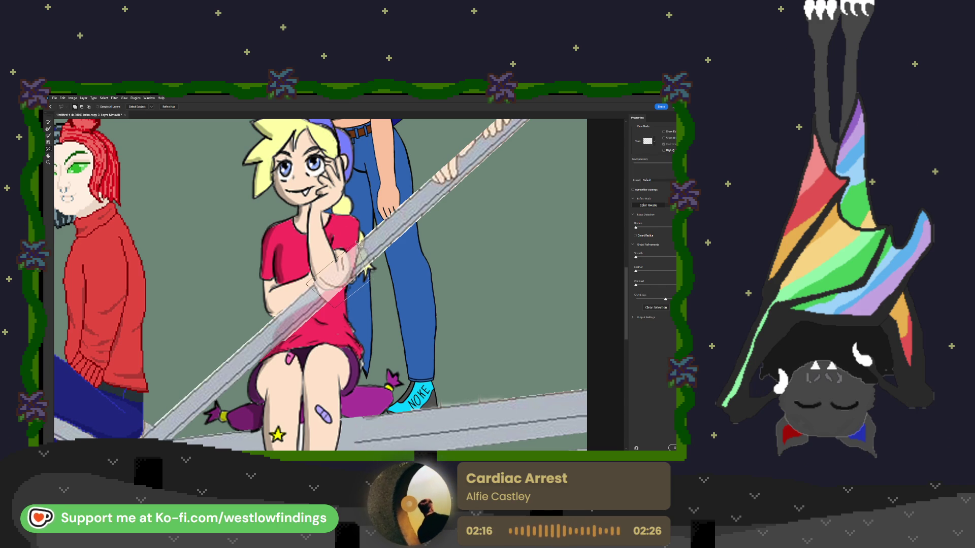
click(358, 245)
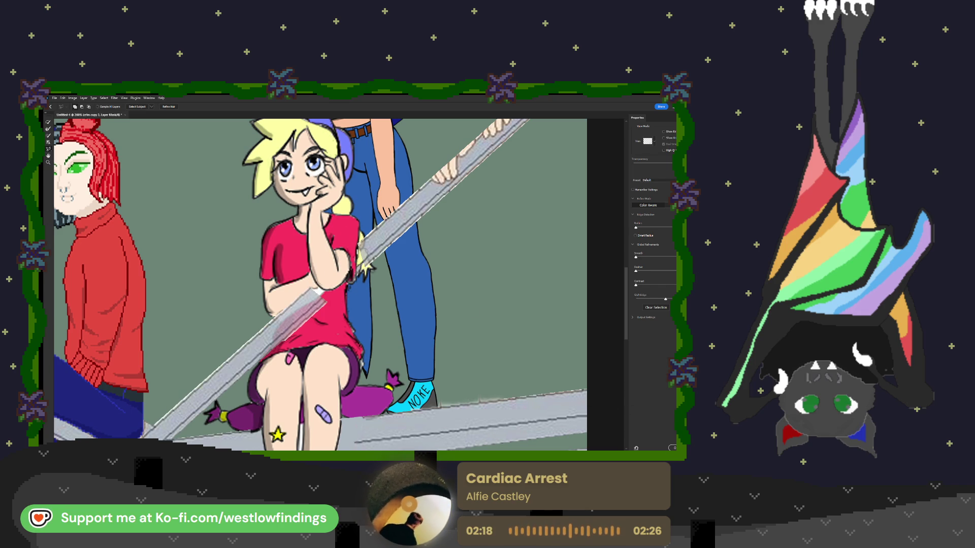
click(672, 447)
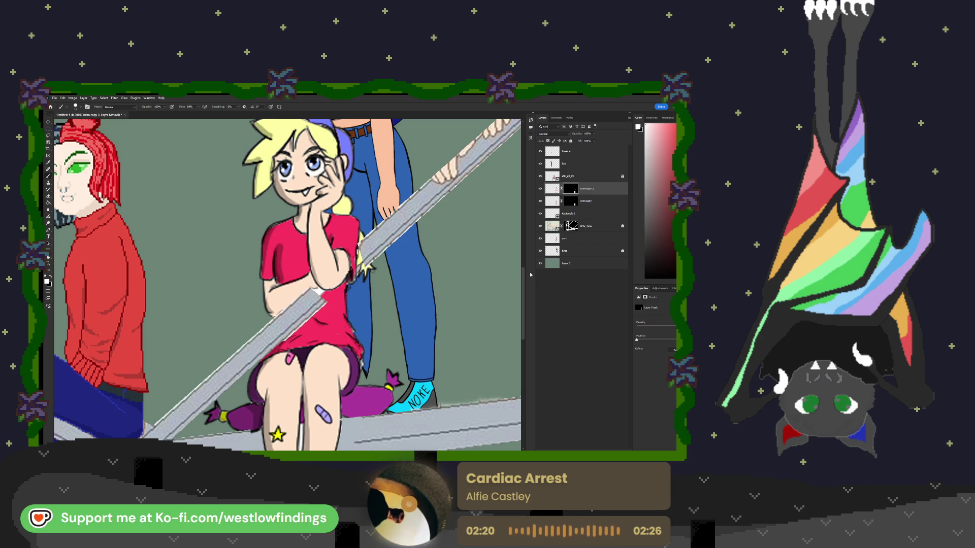
double_click(575, 192)
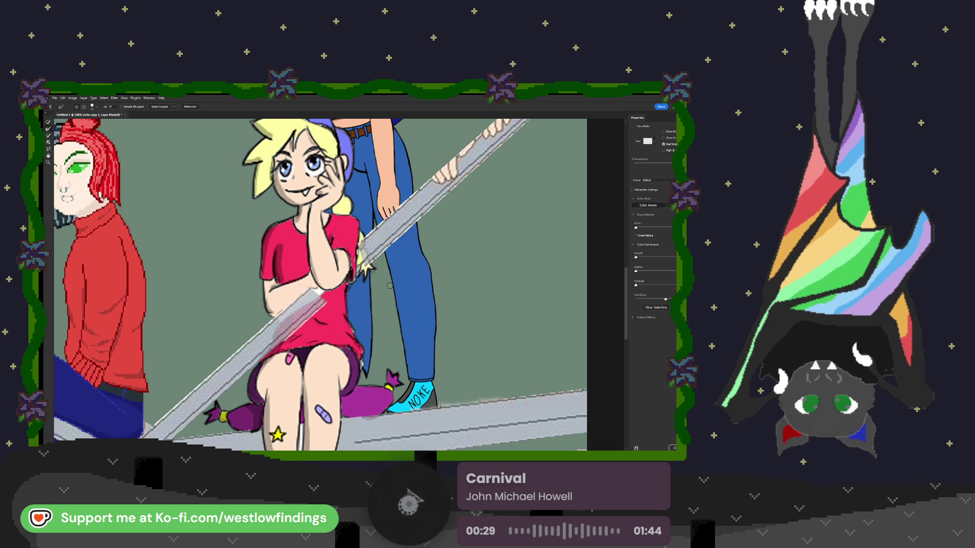
scroll(317, 285, up, 3)
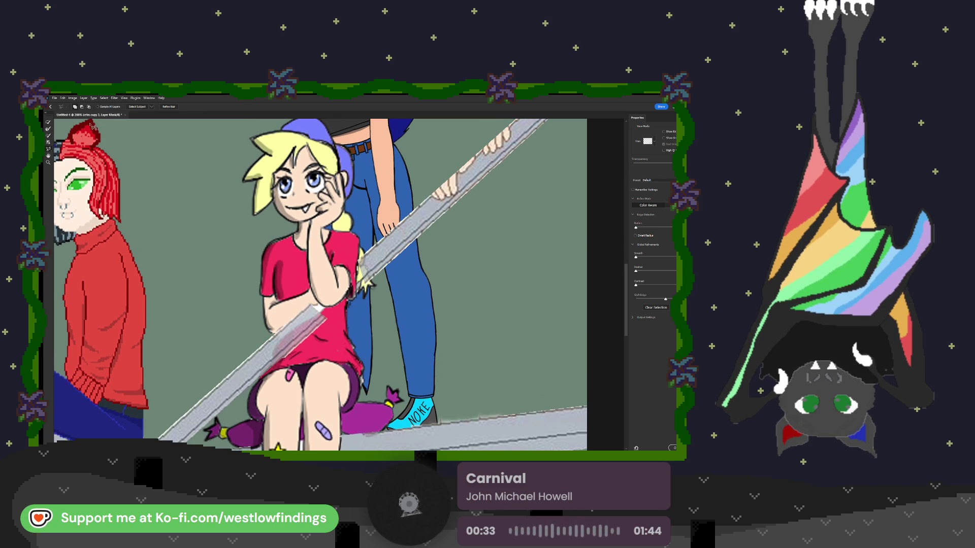
scroll(315, 305, up, 1)
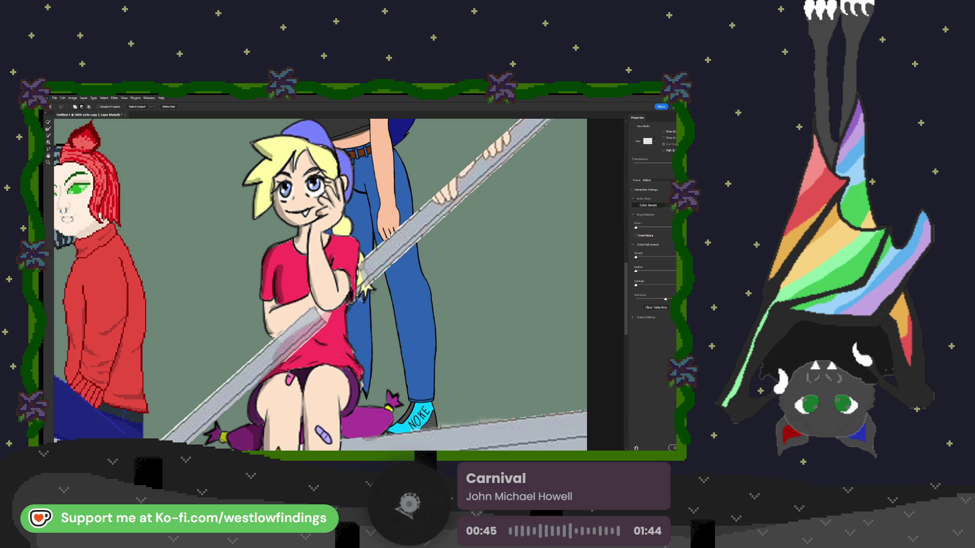
key(Return)
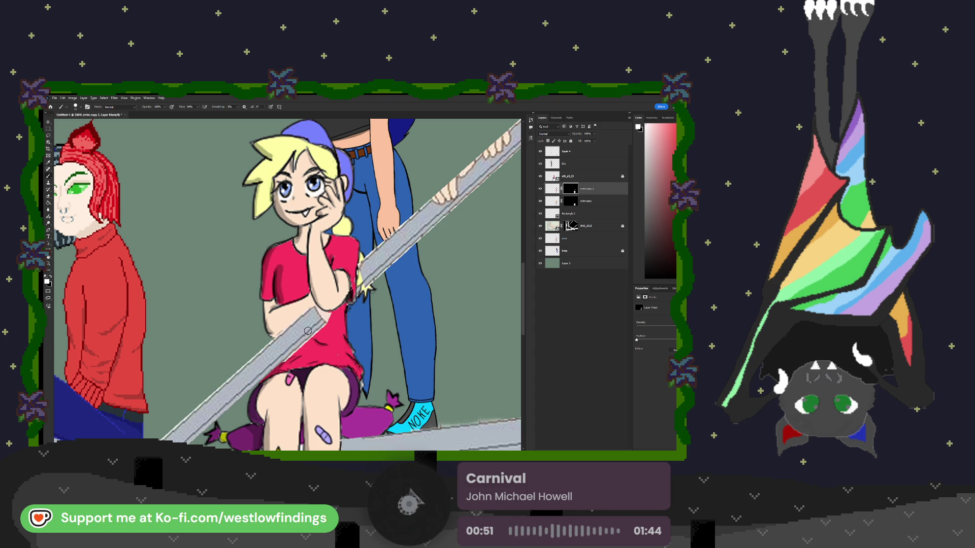
Sample the green-grey background and paint over the grey bar's top-right corner.
key(i)
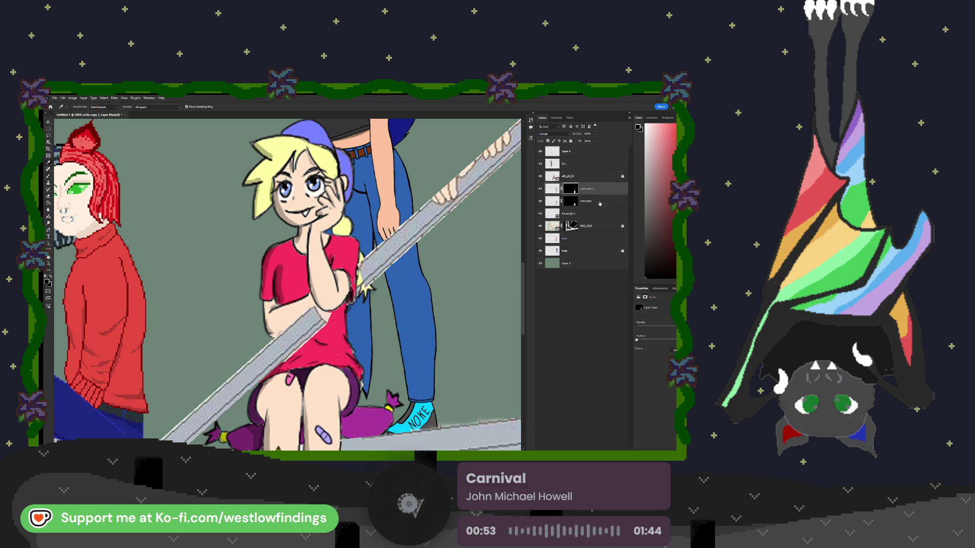
click(584, 151)
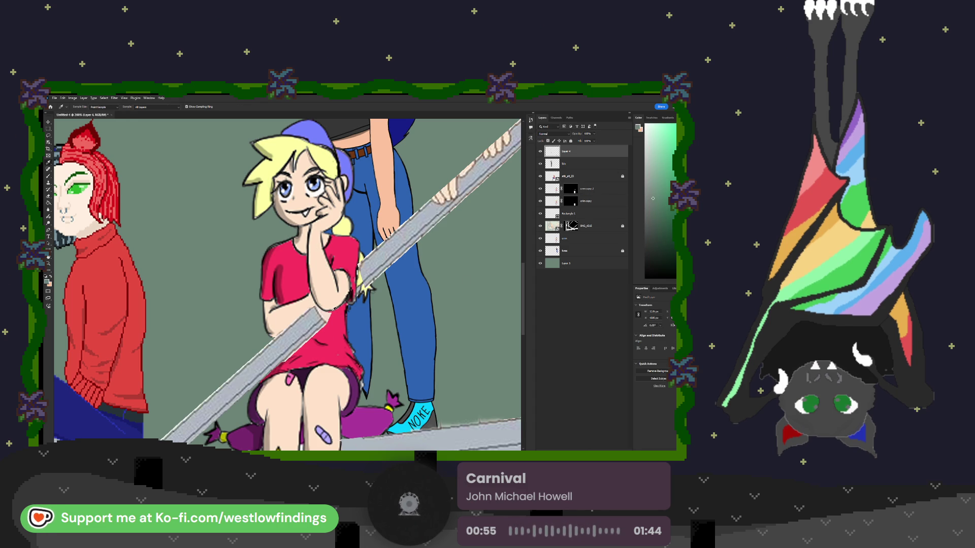
scroll(360, 316, up, 3)
scroll(360, 317, down, 1)
key(b)
drag(360, 317, 346, 309)
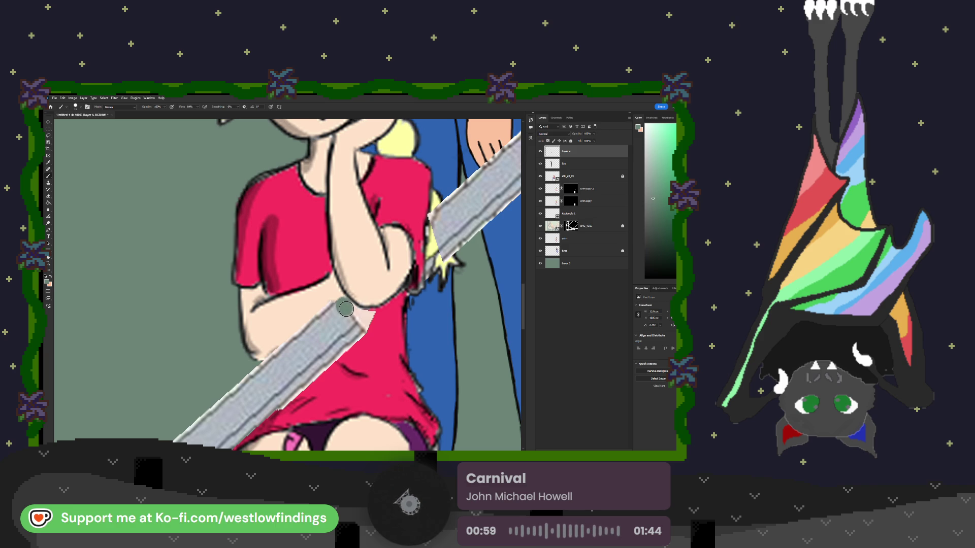
With the rail grey and a smaller brush, fill pale gaps and red patches along the rail edges, then fit view.
key(i)
click(341, 317)
key(b)
mouse_move(343, 304)
mouse_down()
mouse_move(362, 316)
mouse_move(357, 323)
mouse_up()
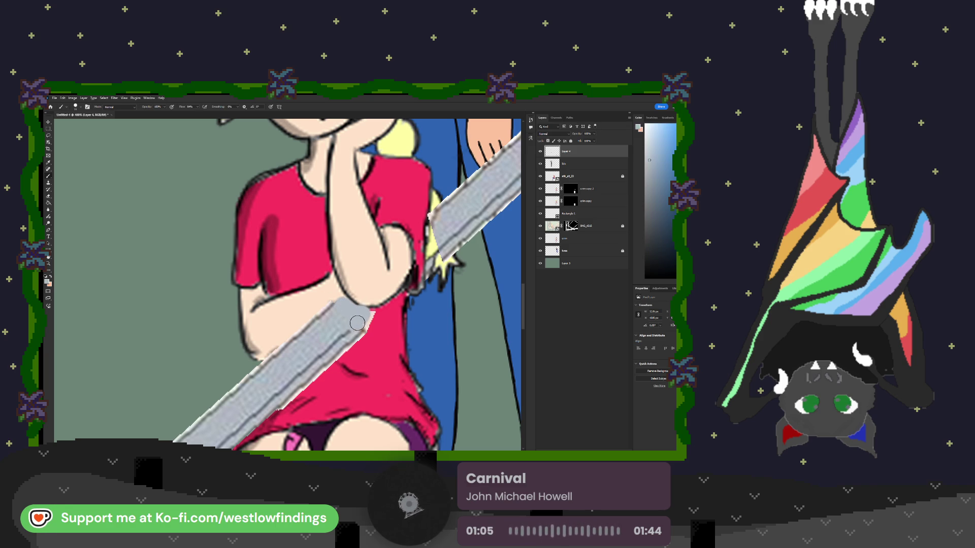
key(bracketleft)
key(bracketleft)
key(bracketleft)
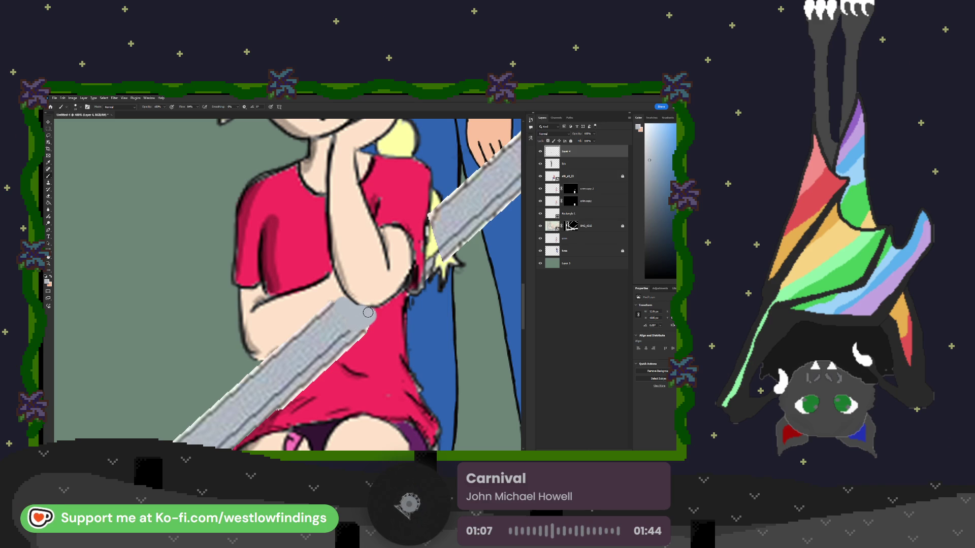
drag(389, 307, 367, 326)
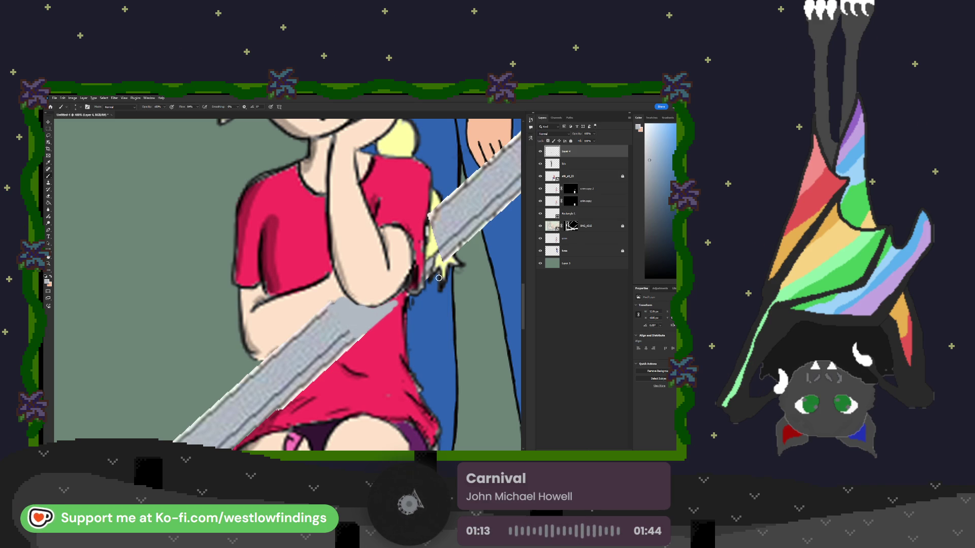
mouse_move(434, 259)
mouse_down()
mouse_move(434, 219)
mouse_move(414, 234)
mouse_move(416, 268)
mouse_move(395, 301)
mouse_move(422, 235)
mouse_move(426, 243)
mouse_up()
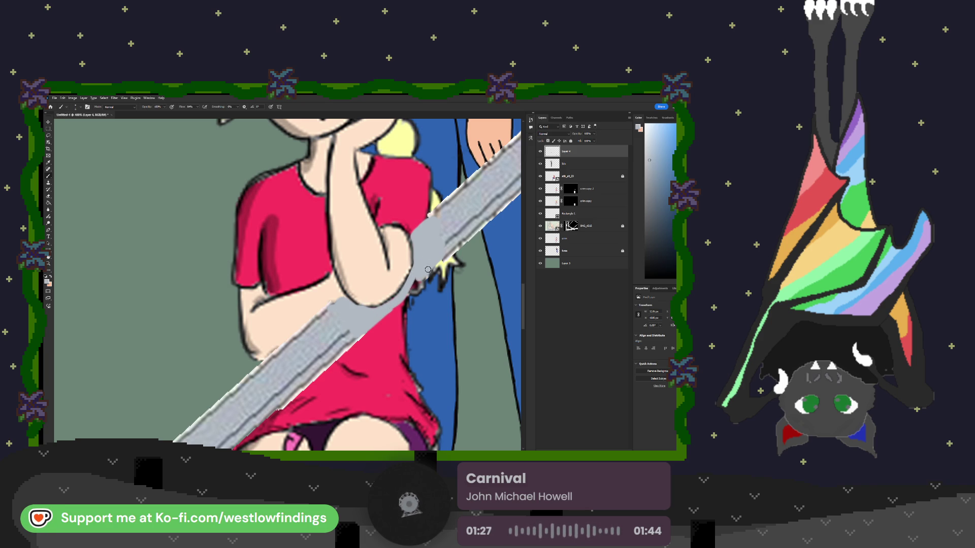
mouse_move(425, 277)
mouse_down()
mouse_move(412, 288)
mouse_move(418, 276)
mouse_up()
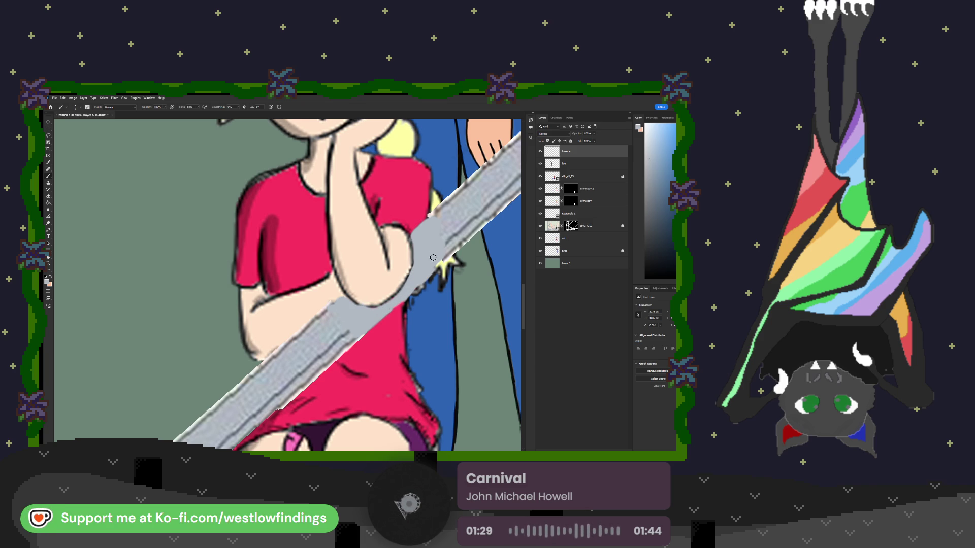
drag(451, 249, 396, 303)
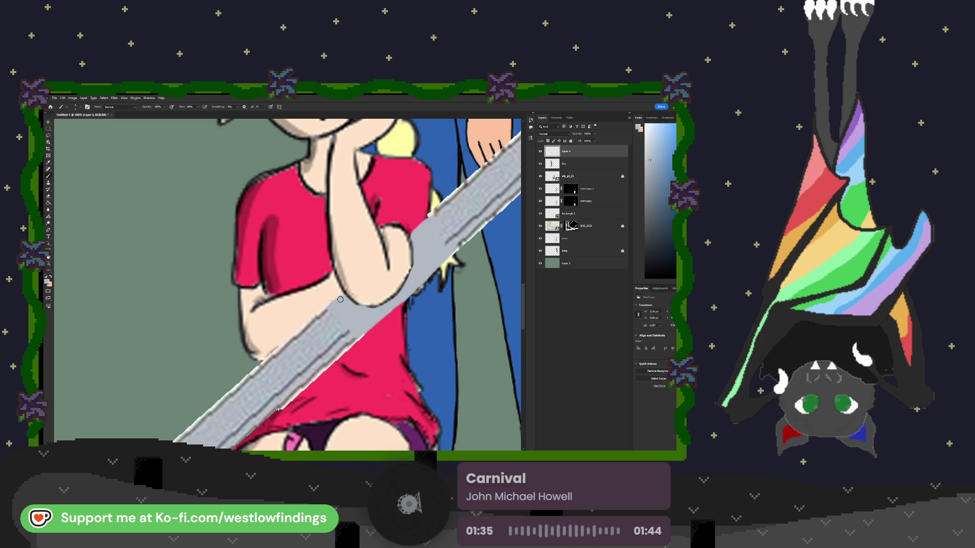
key(ctrl+0)
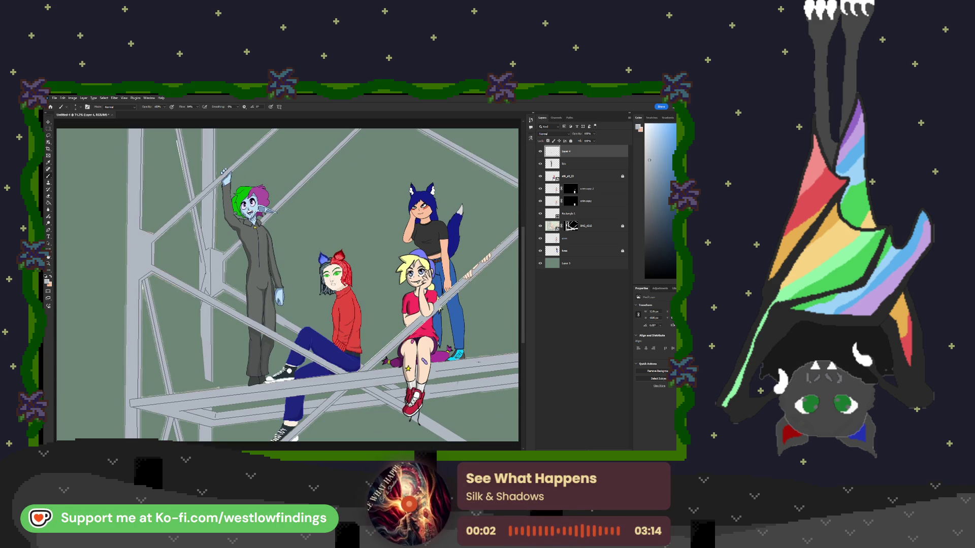
Duplicate the Rectangle 1 layer and move the copied grey bar up and to the right.
click(579, 216)
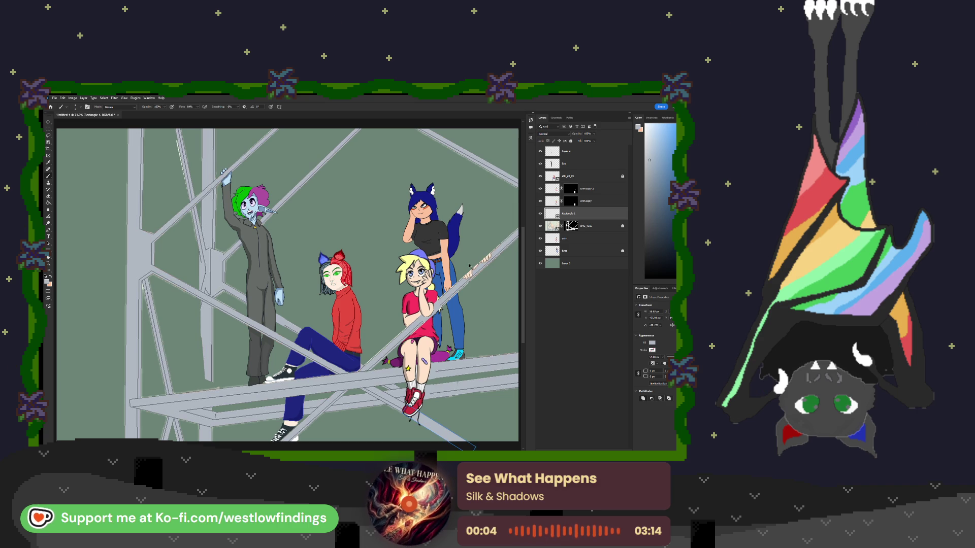
key(ctrl+j)
key(v)
drag(311, 301, 467, 277)
scroll(467, 277, up, 2)
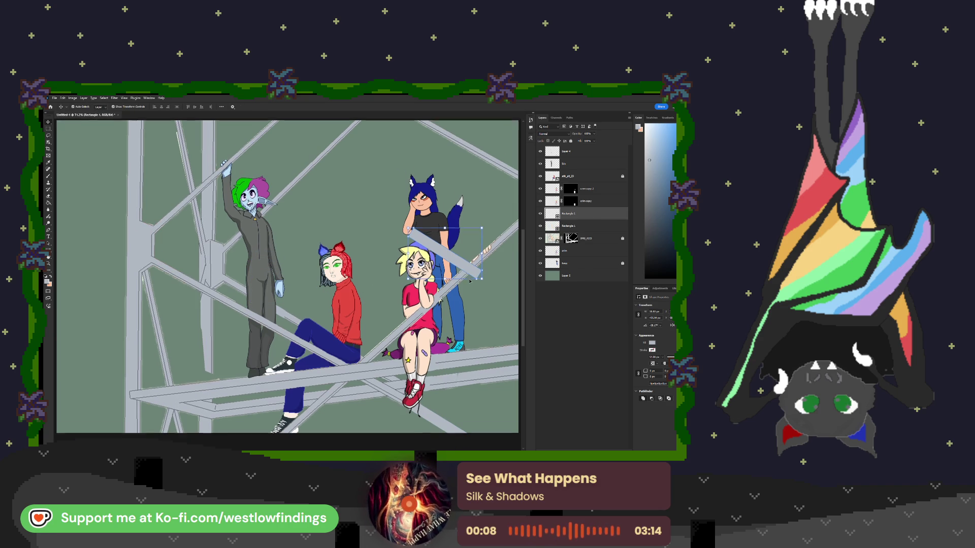
scroll(466, 277, right, 3)
scroll(467, 279, right, 3)
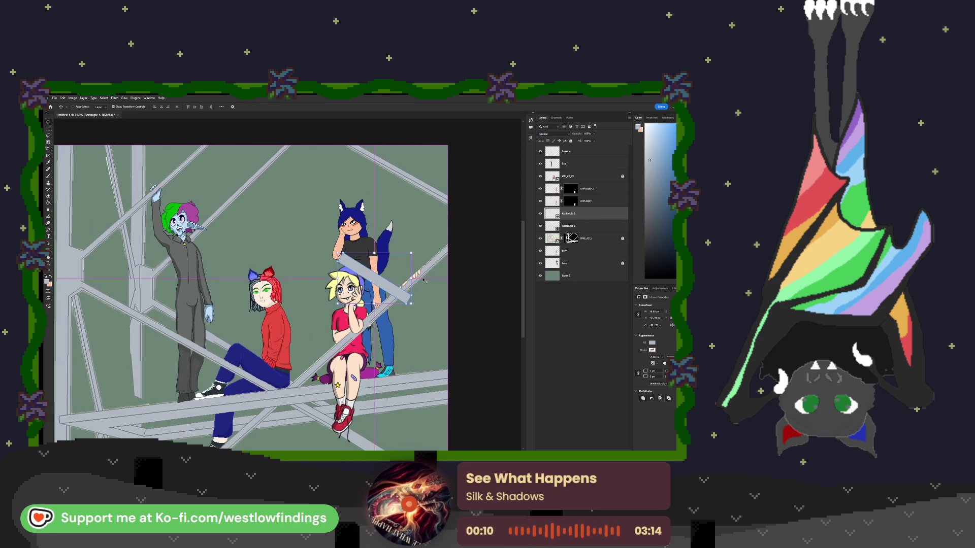
Rotate the copied bar about 95°, stretch it lower-left, then narrow and shorten it.
key(ctrl+t)
mouse_move(431, 244)
mouse_down()
mouse_move(438, 297)
mouse_move(405, 337)
mouse_move(404, 289)
mouse_move(447, 255)
mouse_up()
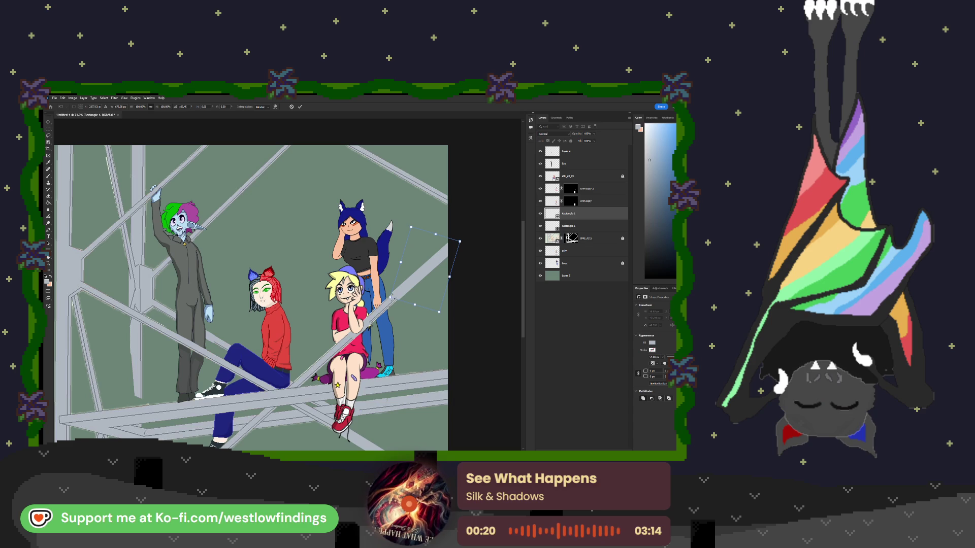
drag(396, 297, 367, 324)
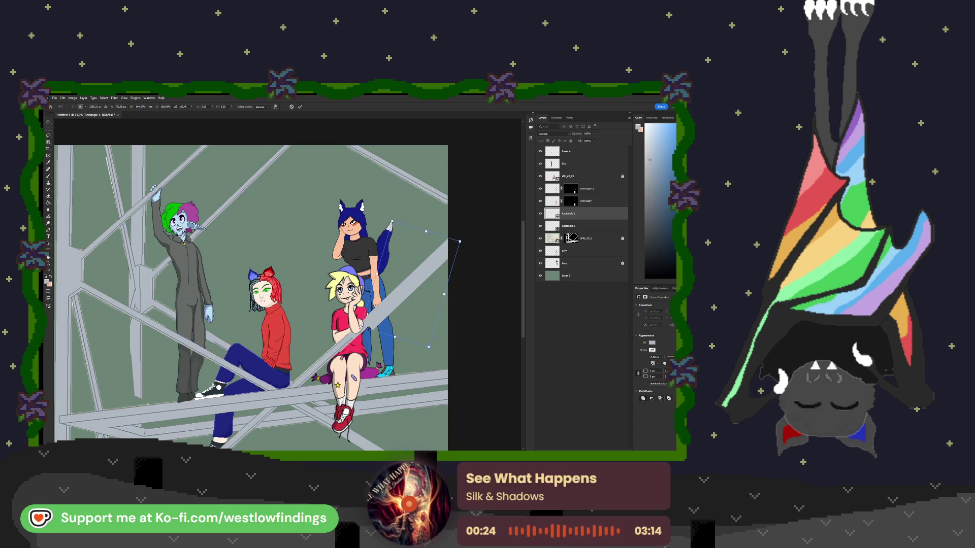
mouse_move(444, 294)
mouse_down()
mouse_move(411, 285)
mouse_move(422, 231)
mouse_move(430, 263)
mouse_move(460, 246)
mouse_move(441, 256)
mouse_up()
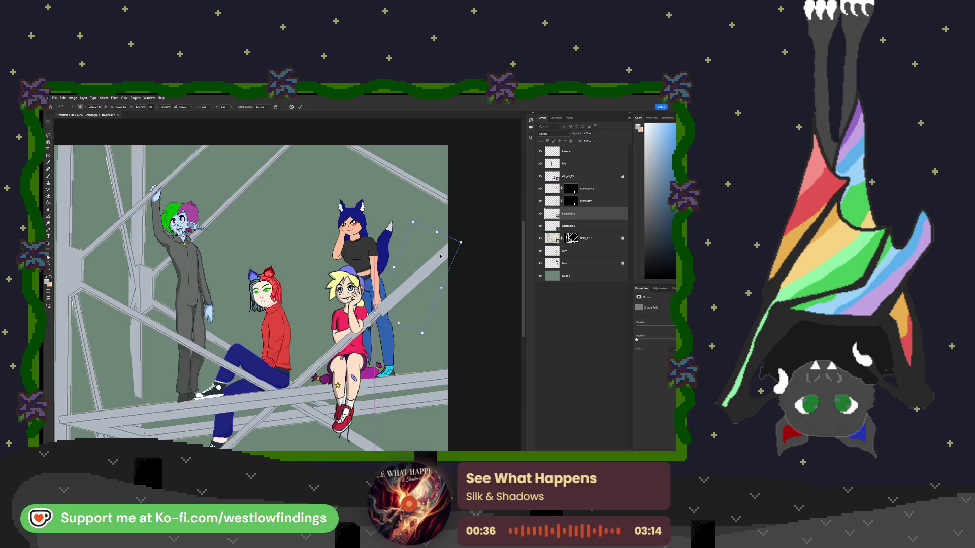
drag(422, 333, 418, 302)
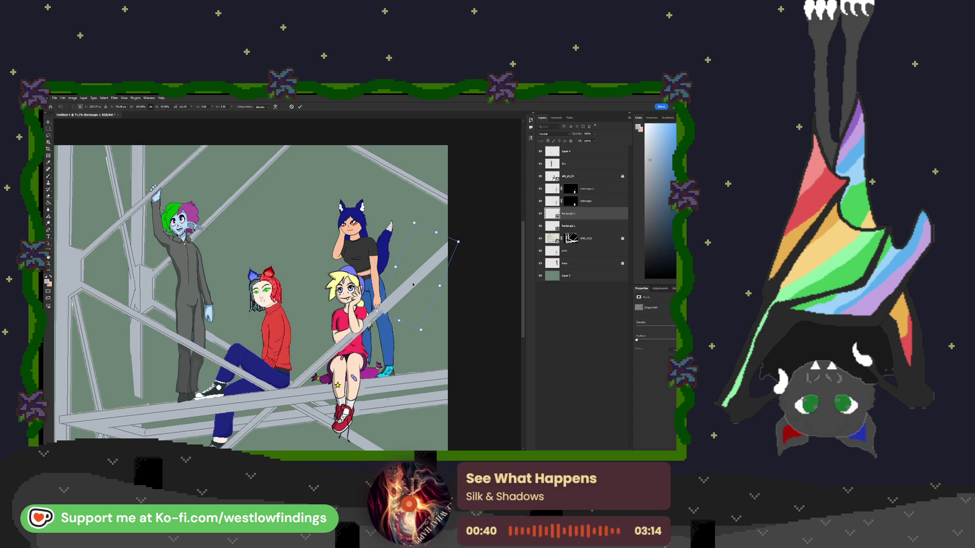
key(Return)
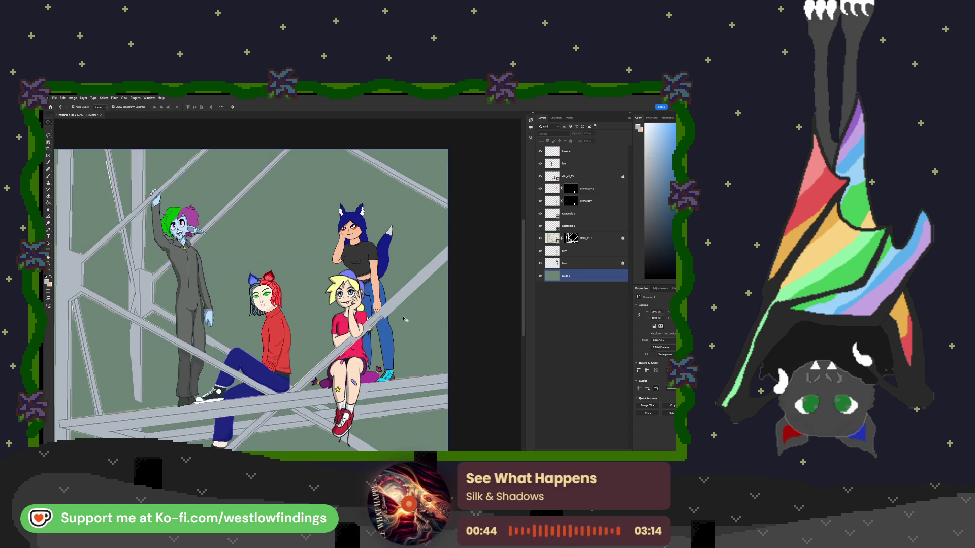
Zoom to 100% to inspect the Rectangle 1 beam shape and Layer 3, then zoom back out.
key(ctrl+1)
scroll(400, 318, up, 3)
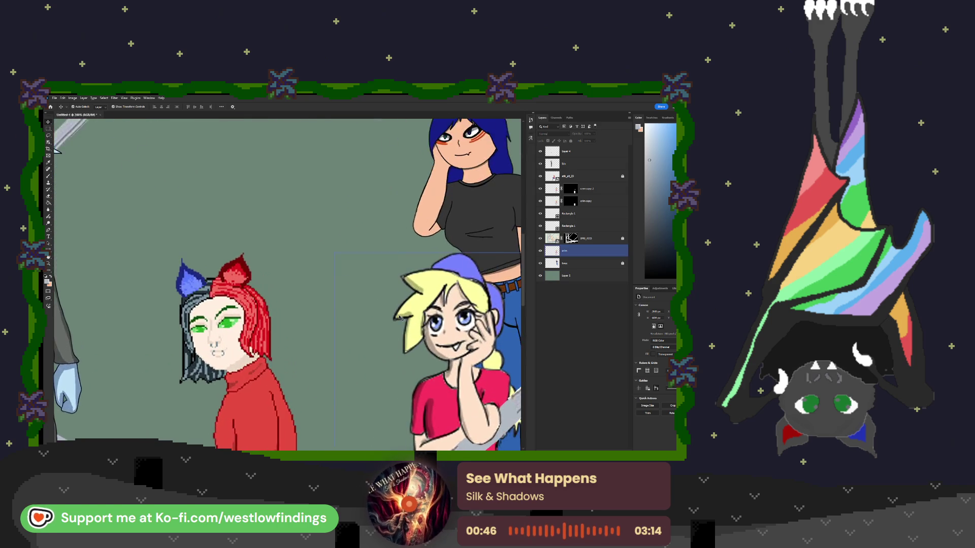
scroll(402, 311, right, 5)
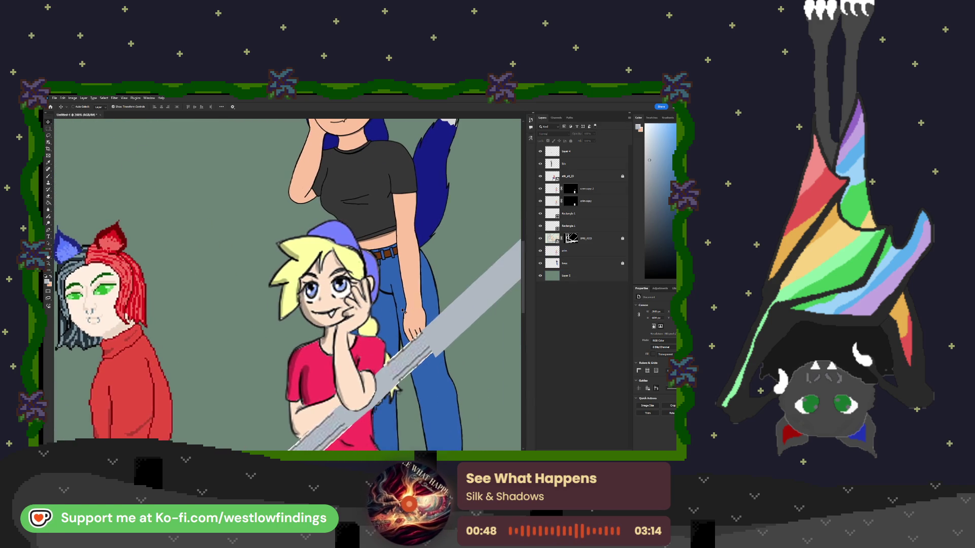
click(377, 327)
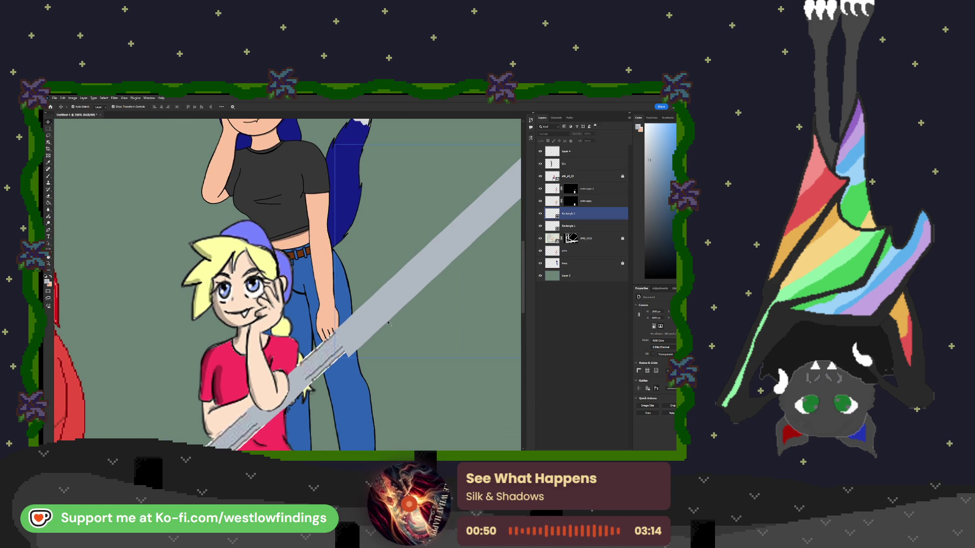
click(377, 342)
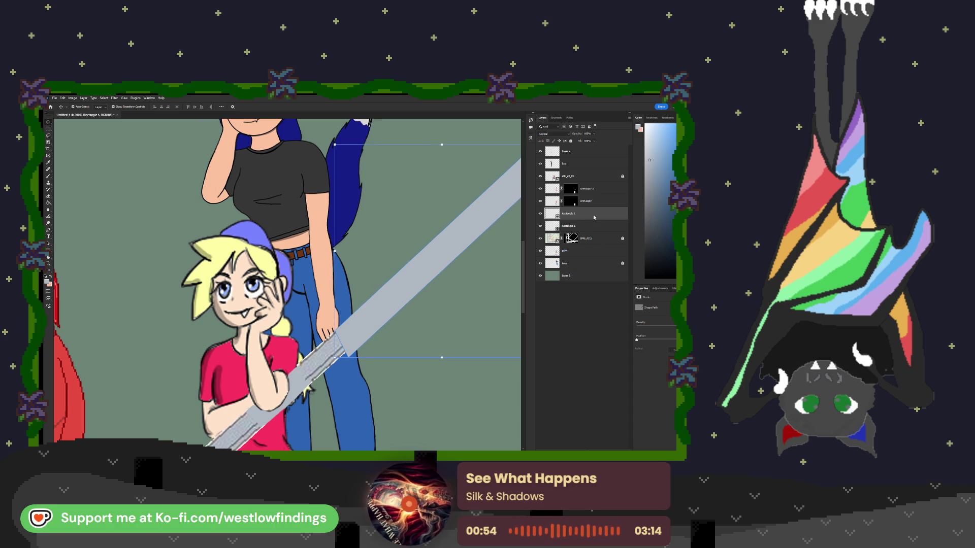
click(492, 296)
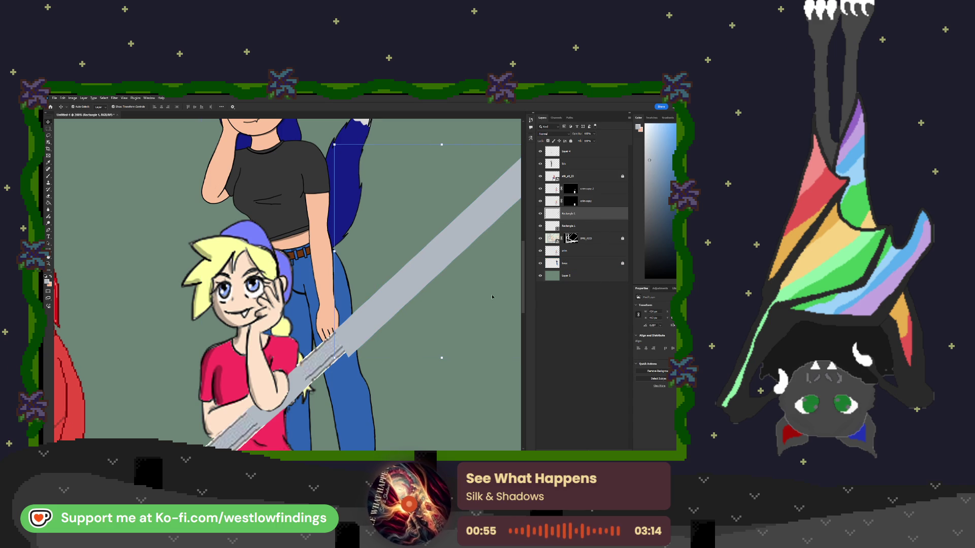
click(379, 319)
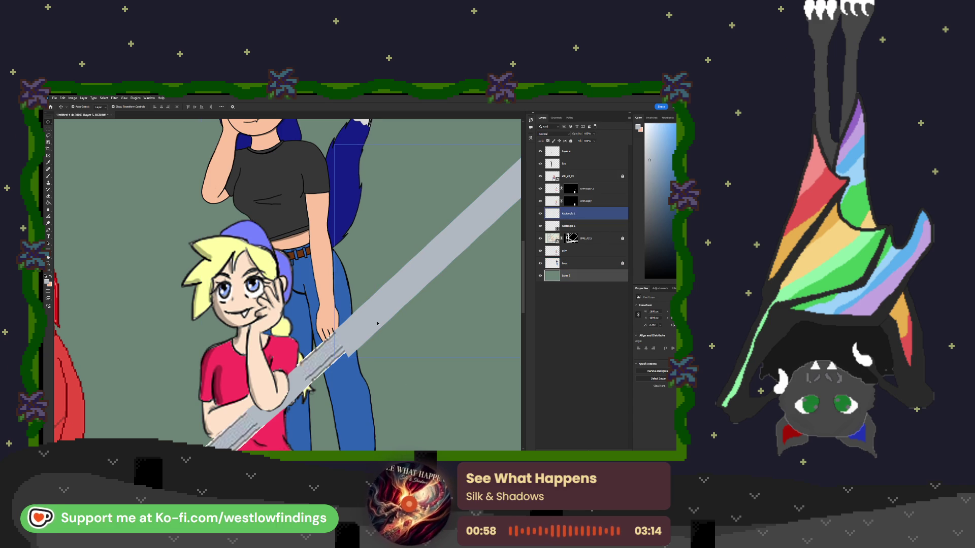
click(69, 154)
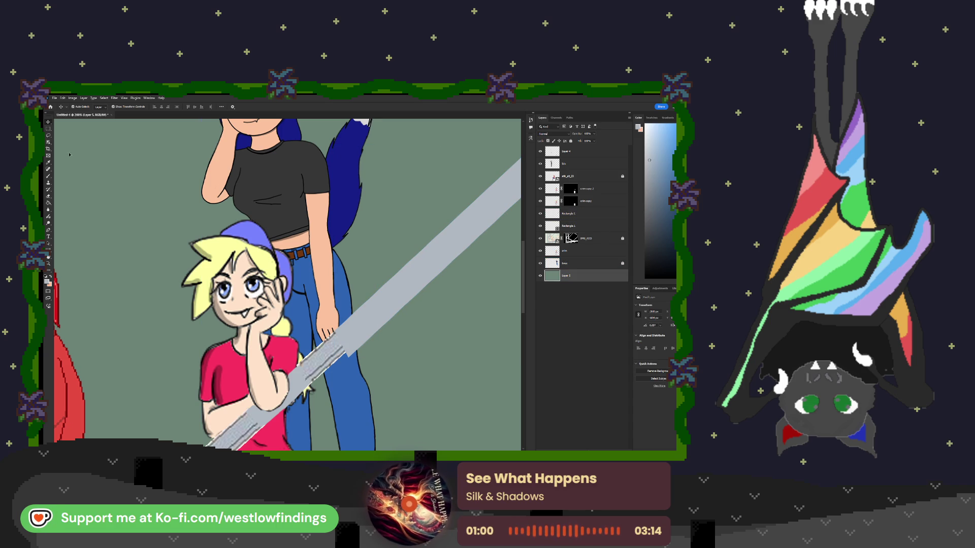
scroll(255, 221, down, 1)
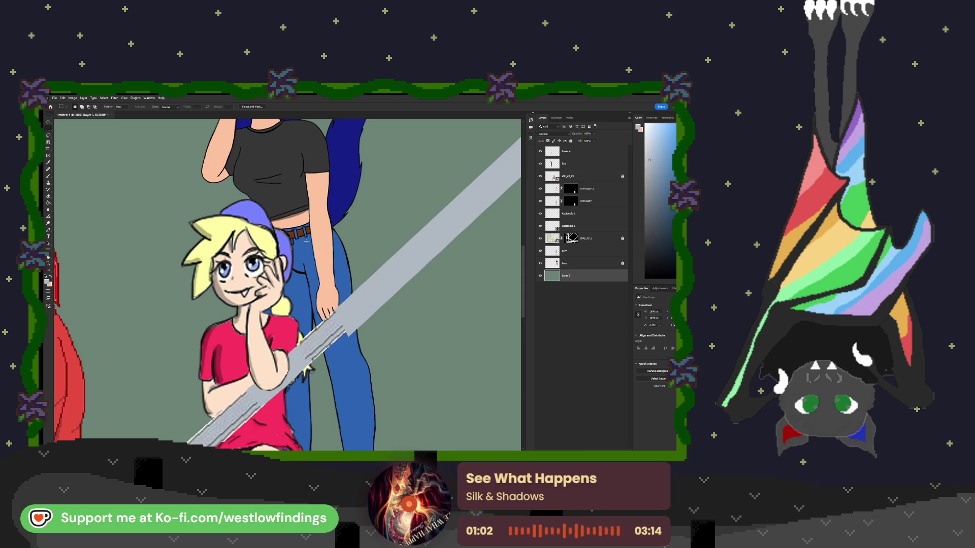
key(ctrl+minus)
Marquee-select the area beside the blonde girl and add it as a layer mask on Rectangle 1.
mouse_move(283, 186)
mouse_down()
mouse_move(431, 229)
mouse_move(457, 315)
mouse_up()
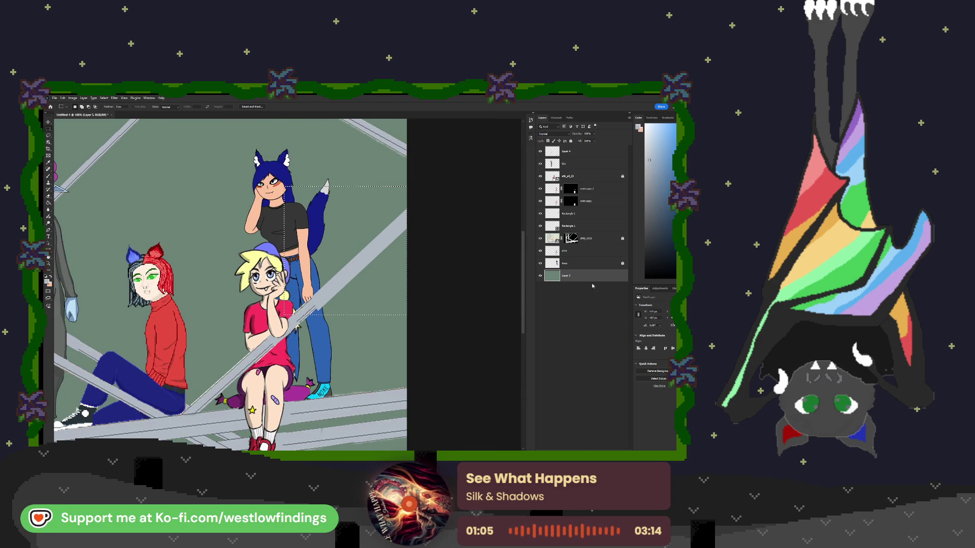
click(589, 213)
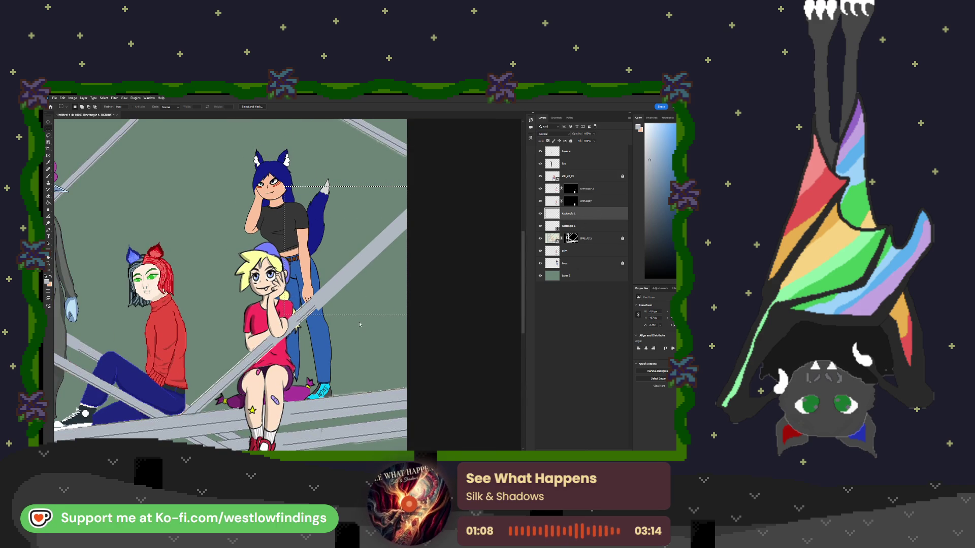
key(ctrl+alt+m)
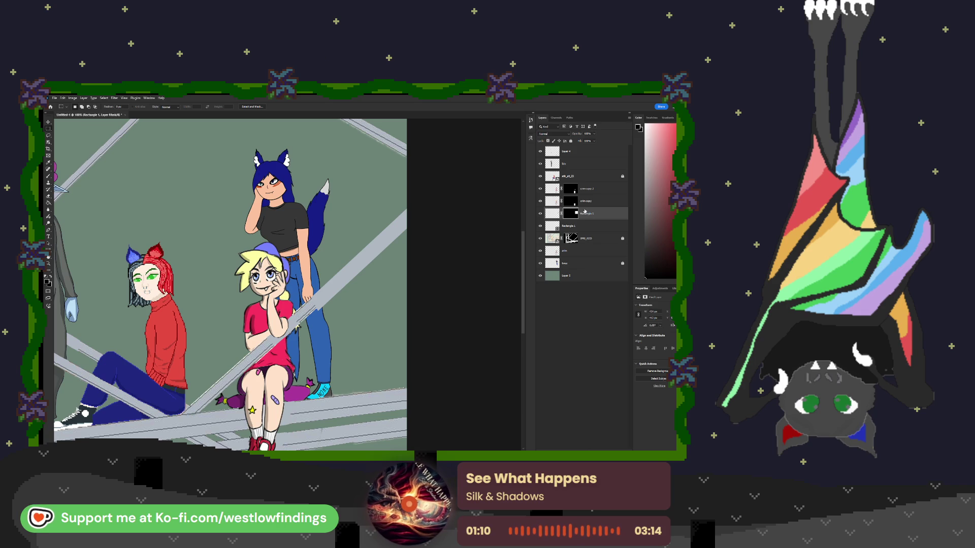
key(ctrl+alt+r)
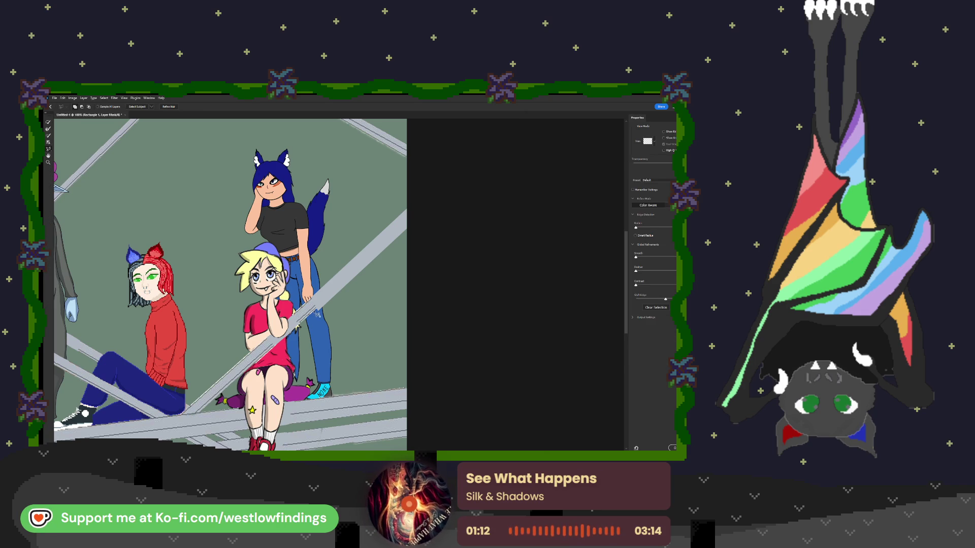
Trace the beam's upper edge in Select and Mask, exit, and duplicate the Rectangle 1 layer.
mouse_move(318, 308)
mouse_down()
mouse_move(431, 218)
mouse_move(432, 230)
mouse_move(317, 321)
mouse_move(317, 311)
mouse_up()
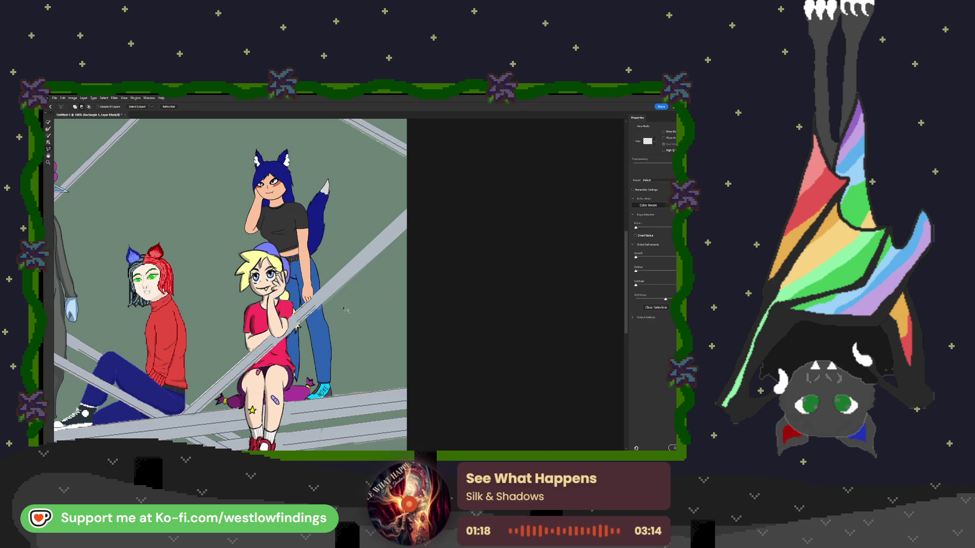
key(Return)
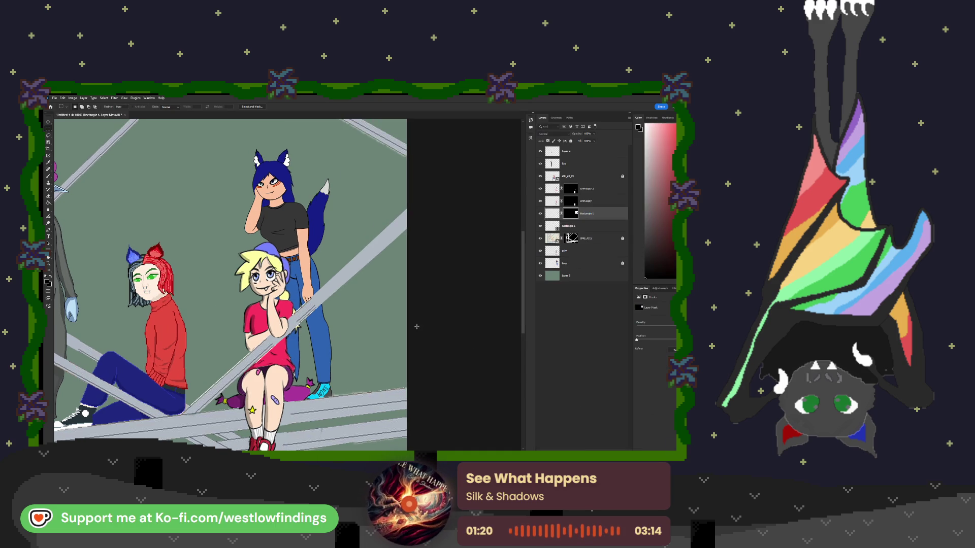
scroll(379, 293, down, 2)
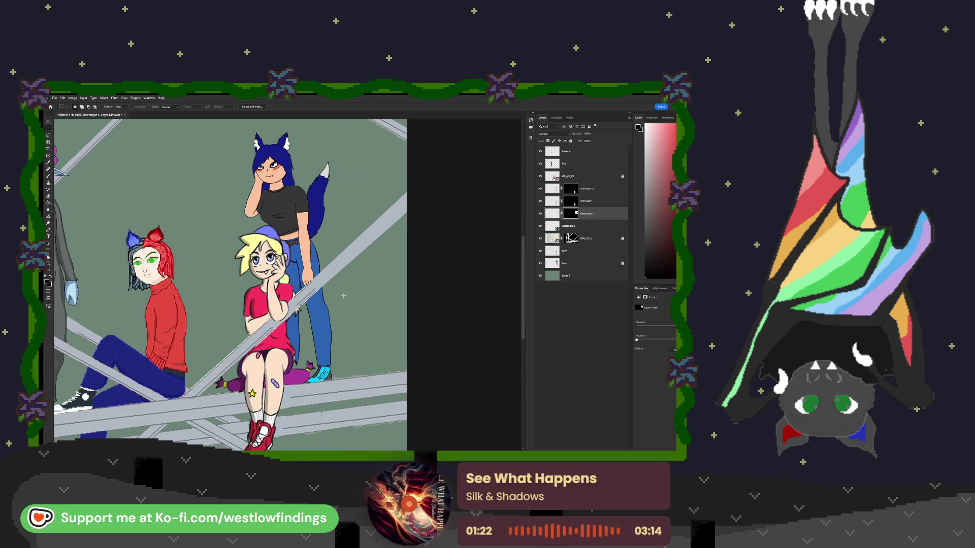
scroll(342, 296, down, 3)
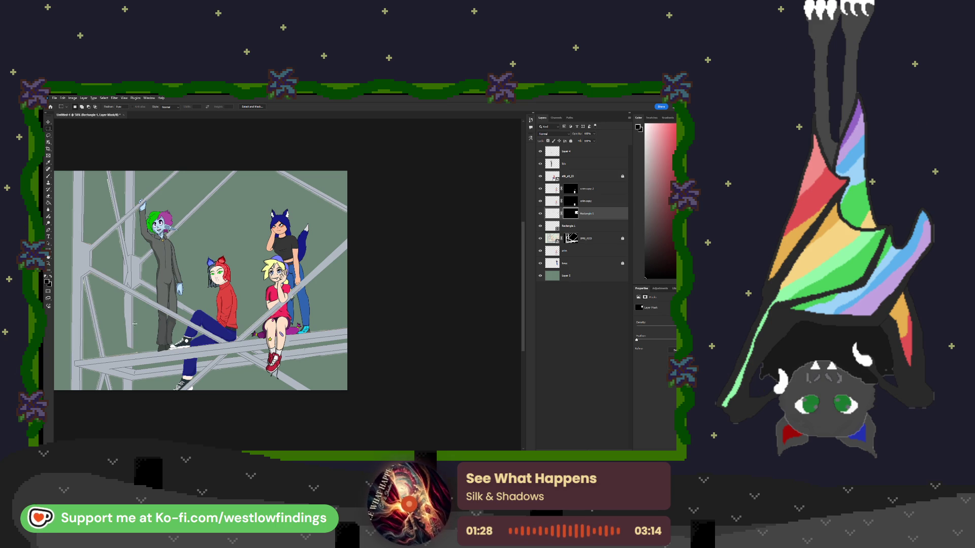
click(564, 226)
key(ctrl+j)
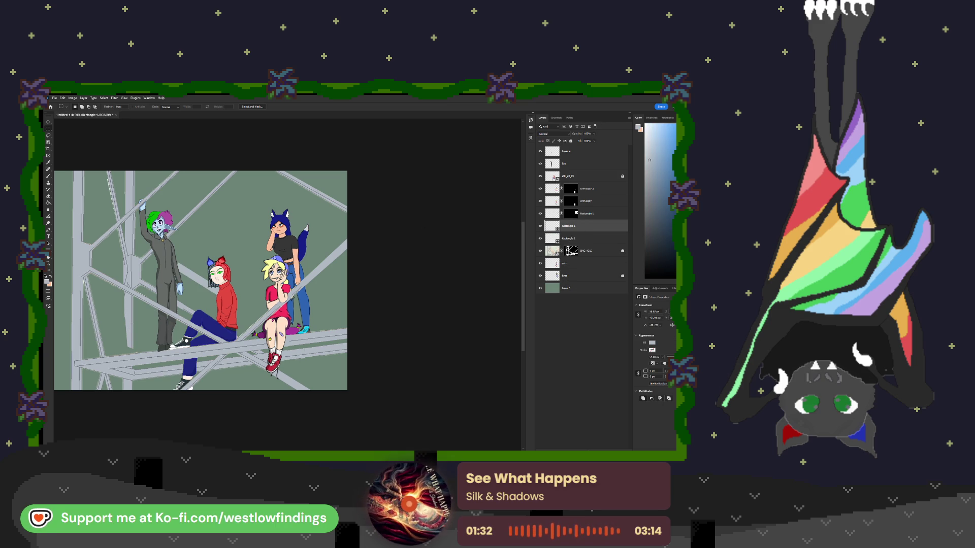
Move the copied beam into the lower-left scaffolding and rotate it about 58°.
key(v)
mouse_move(212, 256)
mouse_down()
mouse_move(214, 270)
mouse_move(131, 319)
mouse_move(137, 313)
mouse_move(149, 337)
mouse_move(124, 337)
mouse_move(127, 327)
mouse_move(120, 400)
mouse_up()
key(ctrl+t)
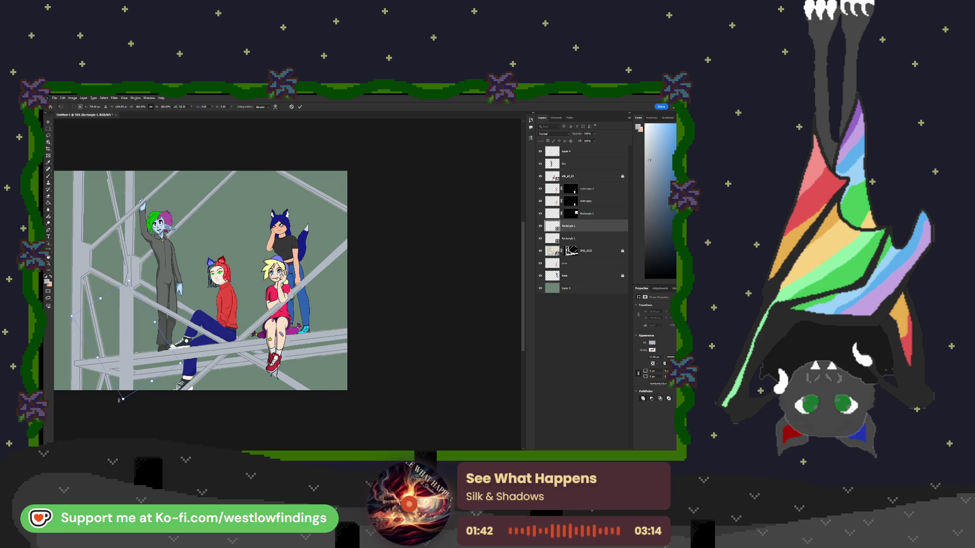
key(Return)
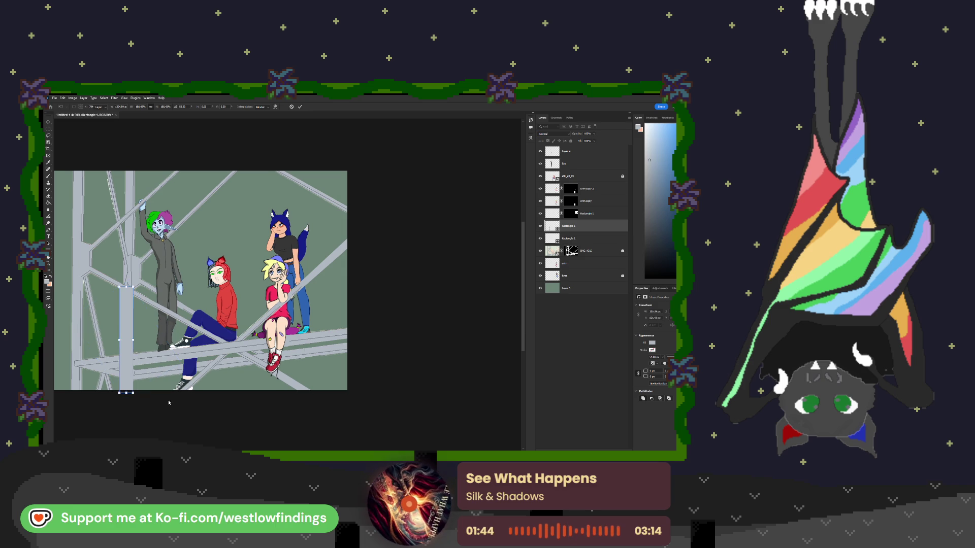
click(447, 342)
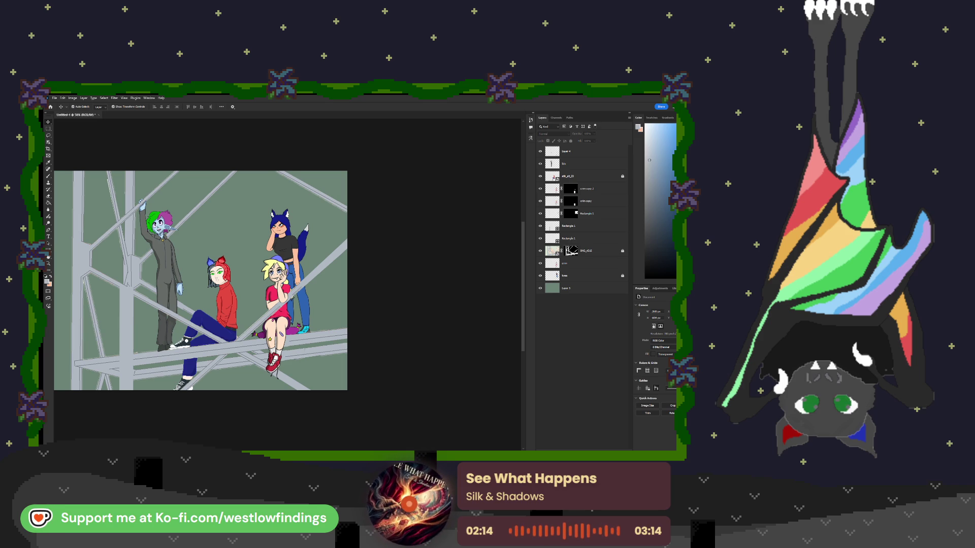
Add a new layer just above Layer 1 and paste the mountain landscape photo into it.
click(584, 288)
key(ctrl+shift+alt+n)
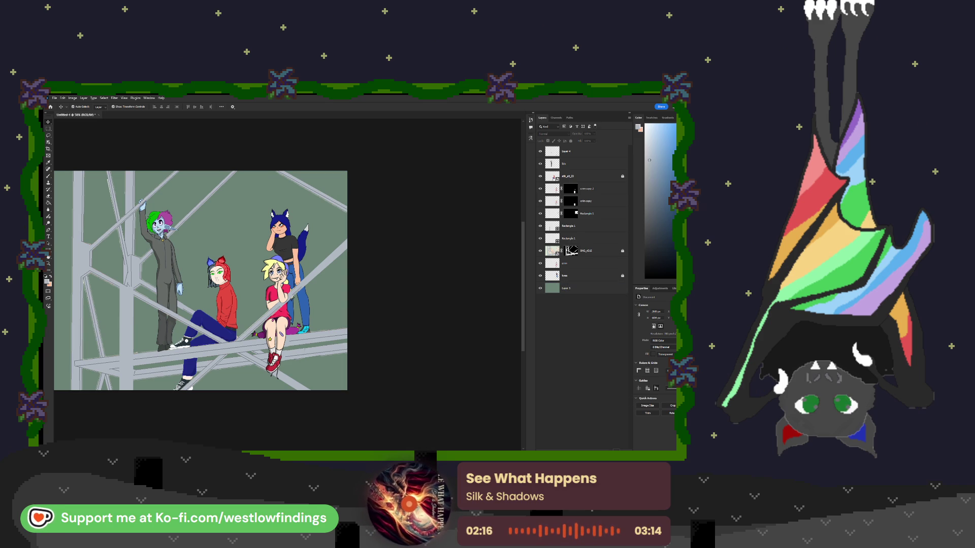
drag(584, 147, 584, 295)
key(ctrl+v)
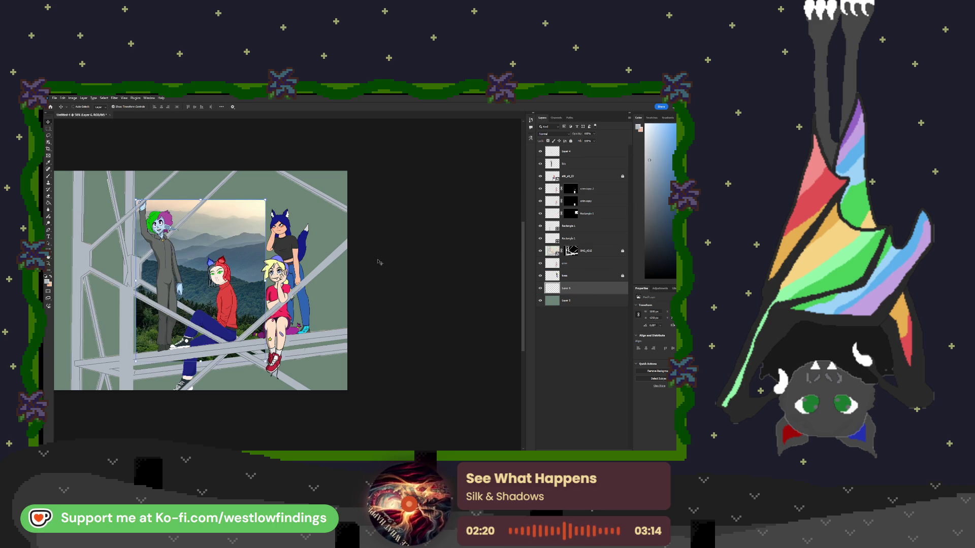
Scale and position the mountain background behind the tower characters, then close the artwork.
key(ctrl+minus)
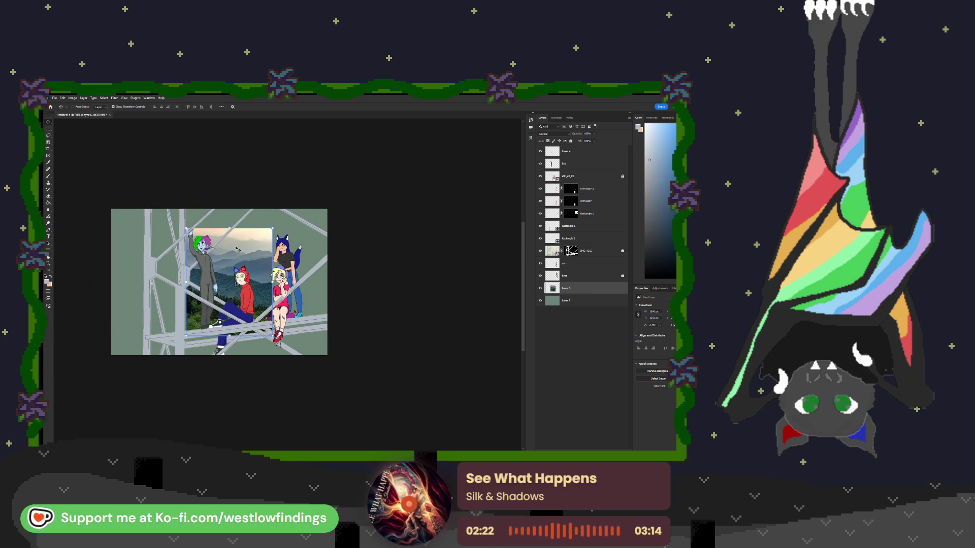
drag(256, 261, 173, 227)
drag(218, 259, 306, 287)
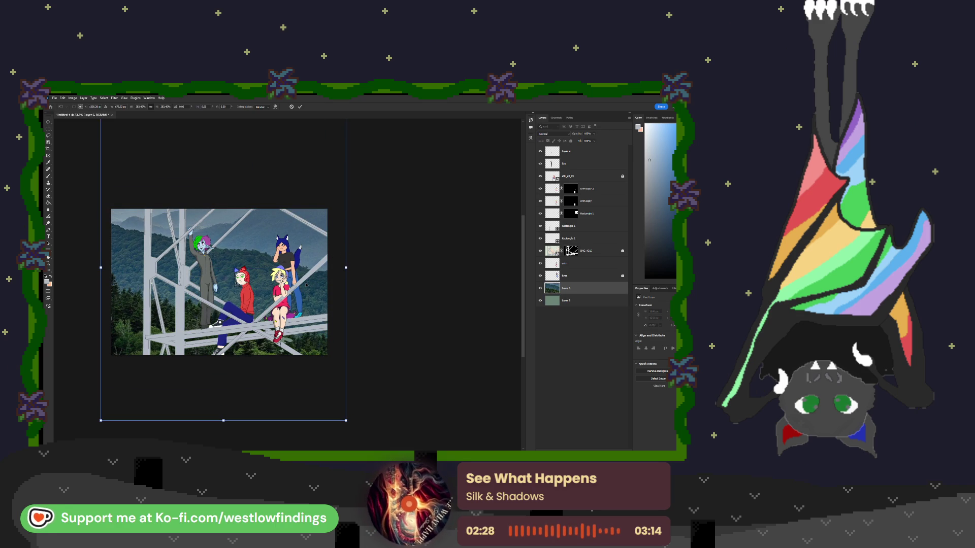
drag(223, 420, 224, 398)
drag(239, 235, 239, 286)
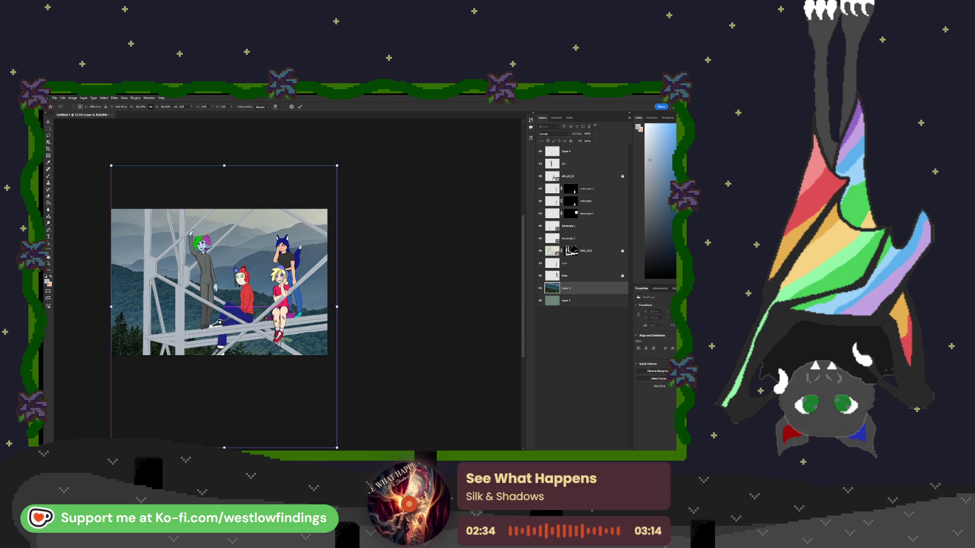
drag(246, 356, 245, 351)
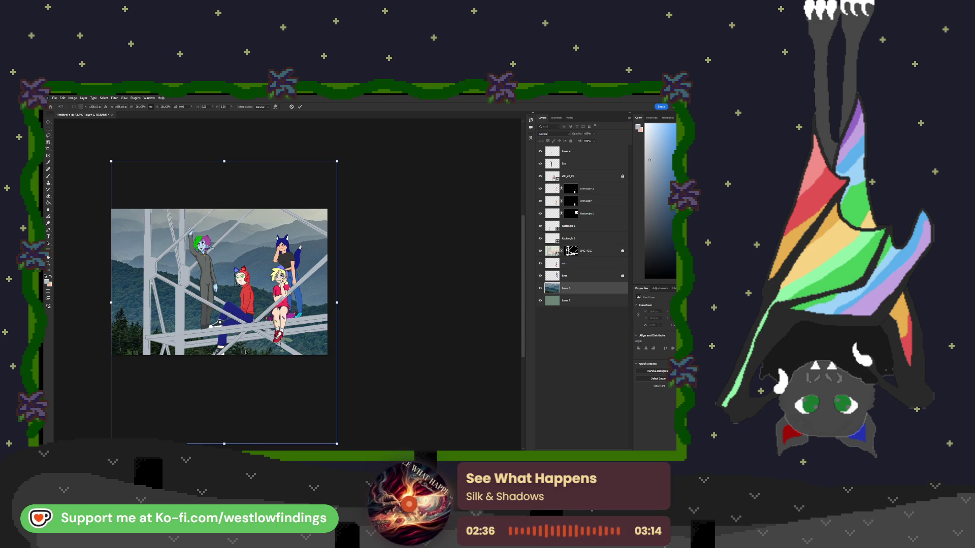
key(Return)
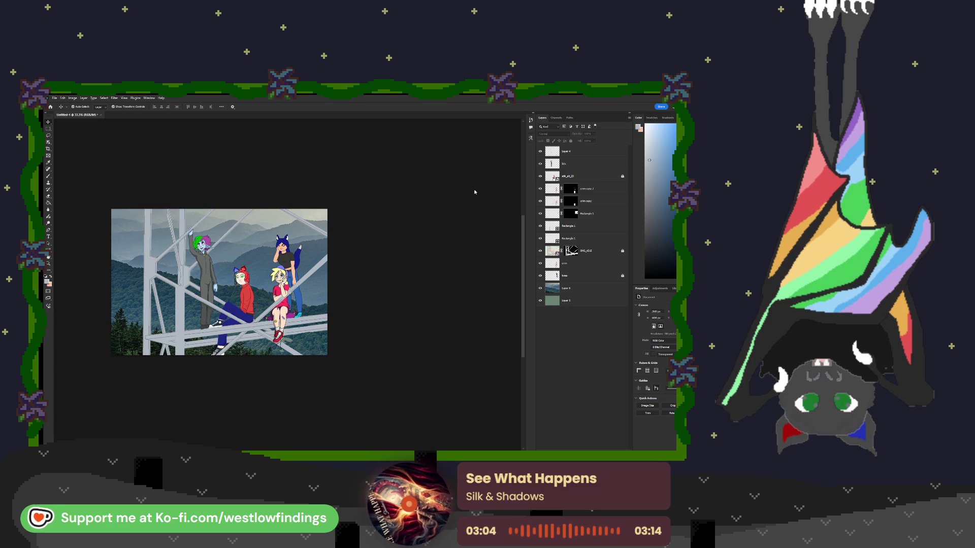
key(ctrl+w)
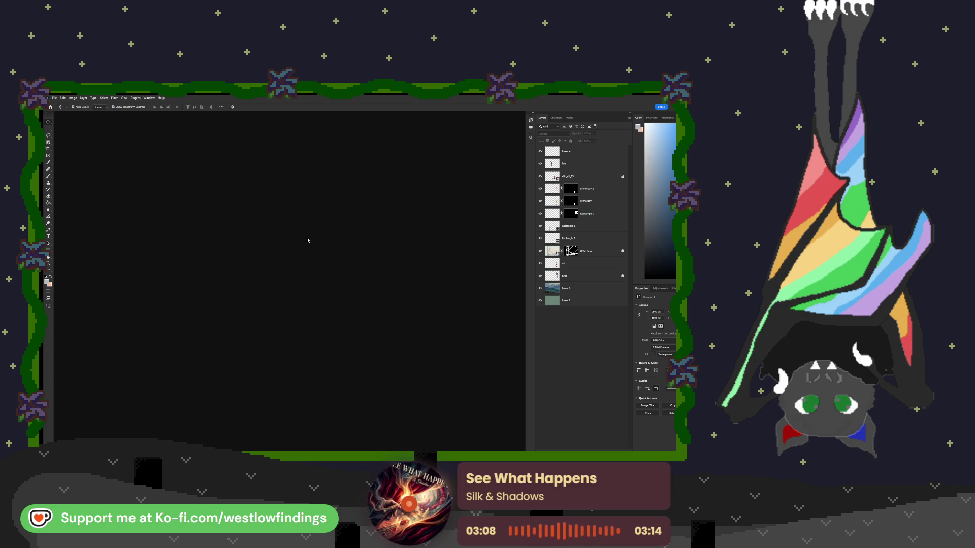
Quit Adobe Photoshop to return to the Godot editor with the Flappy Bat menu scene.
key(ctrl+q)
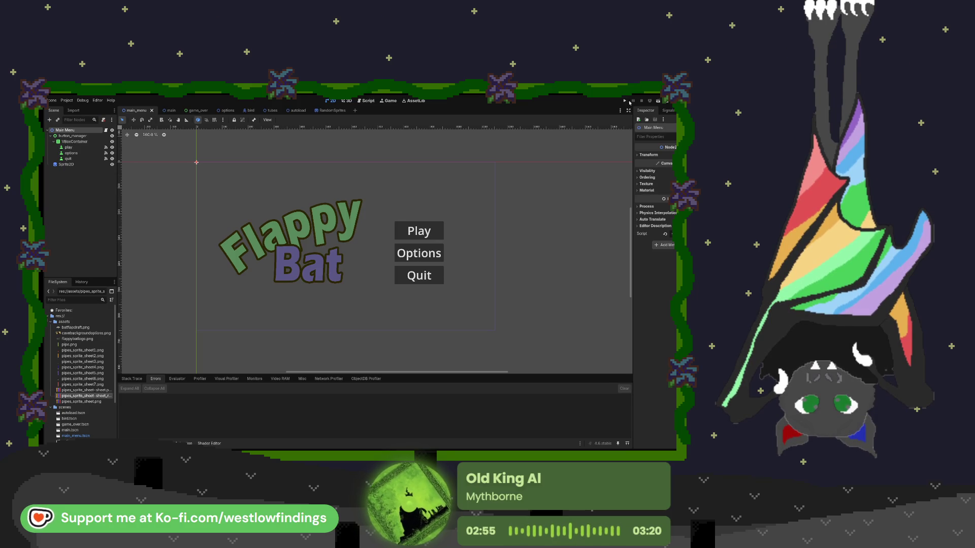
Run the Flappy Bat project with F5 and bring its title-menu game window forward.
key(F5)
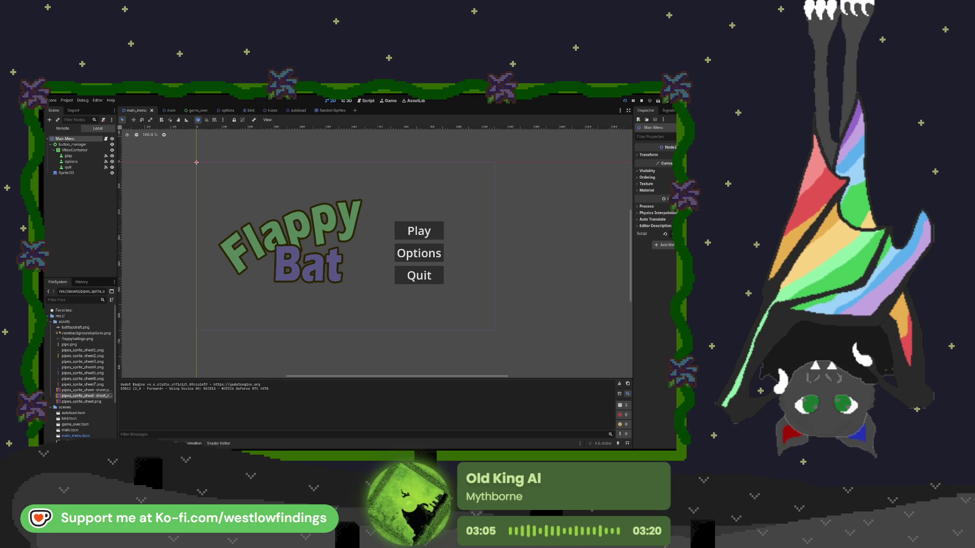
key(F5)
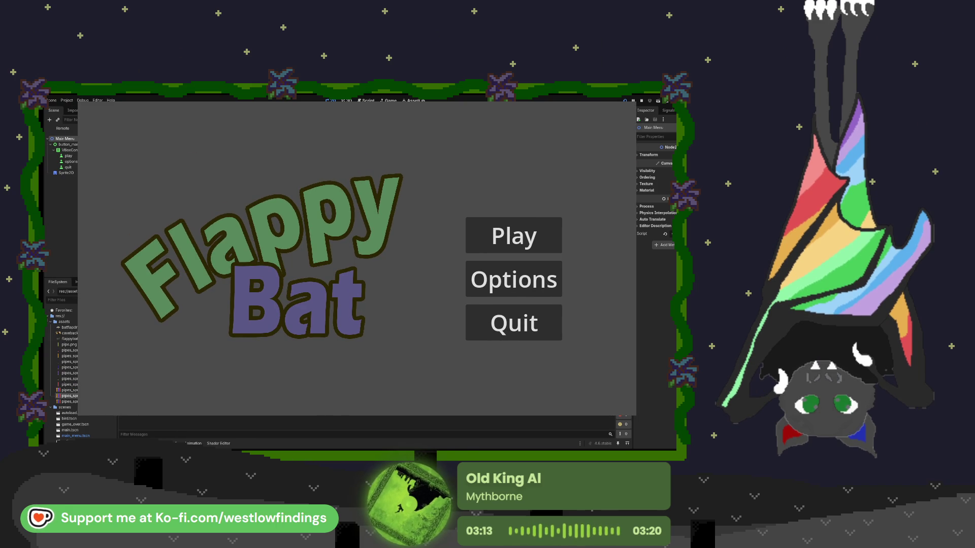
Visit the game's Options screen, return to the Main Menu, then start playing.
click(538, 279)
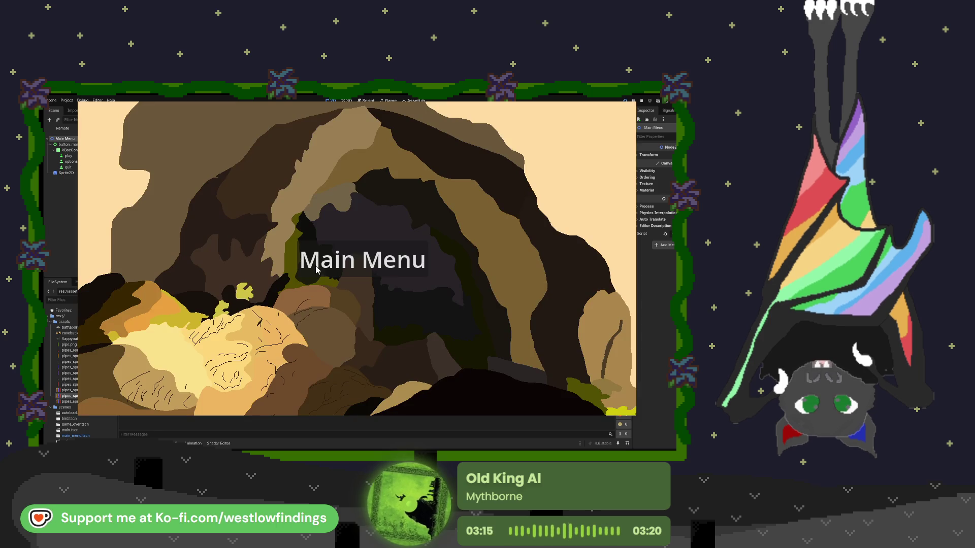
click(316, 269)
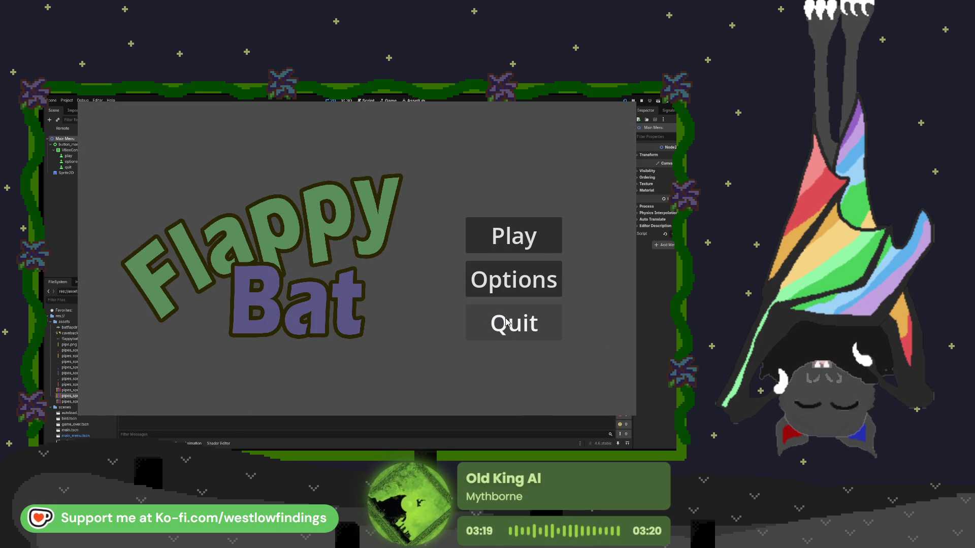
click(534, 233)
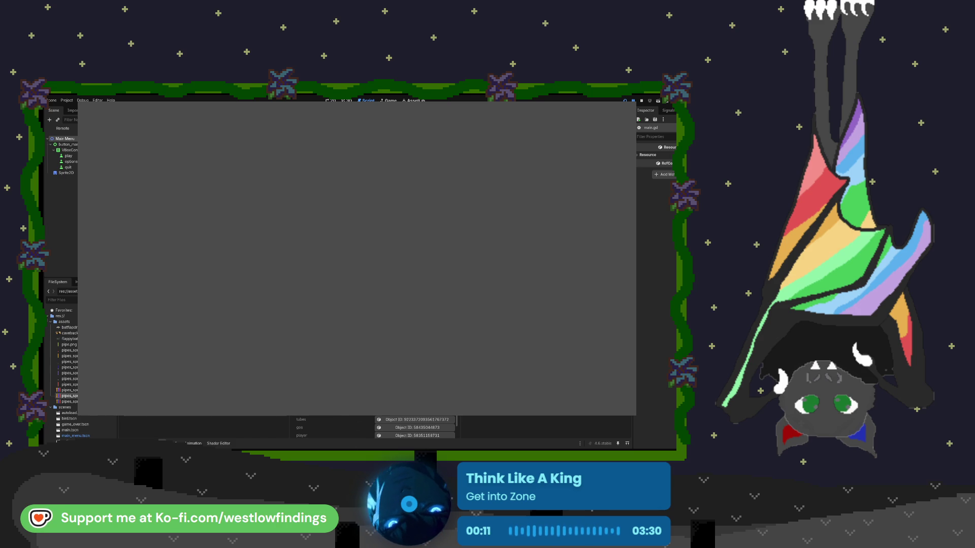
Close the game, rerun it from bird.gd, and go to main.gd line 8's Autoload.score reset.
key(alt+F4)
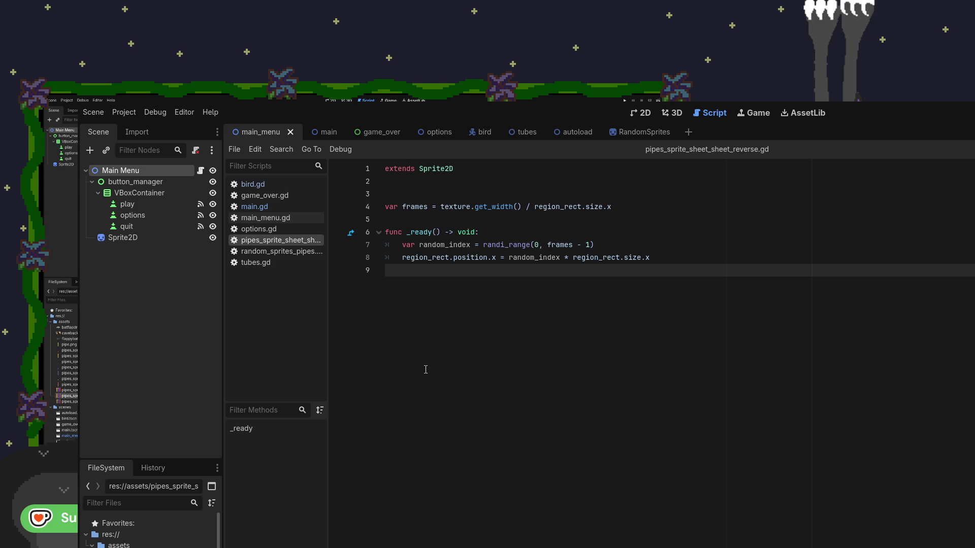
click(253, 207)
click(288, 186)
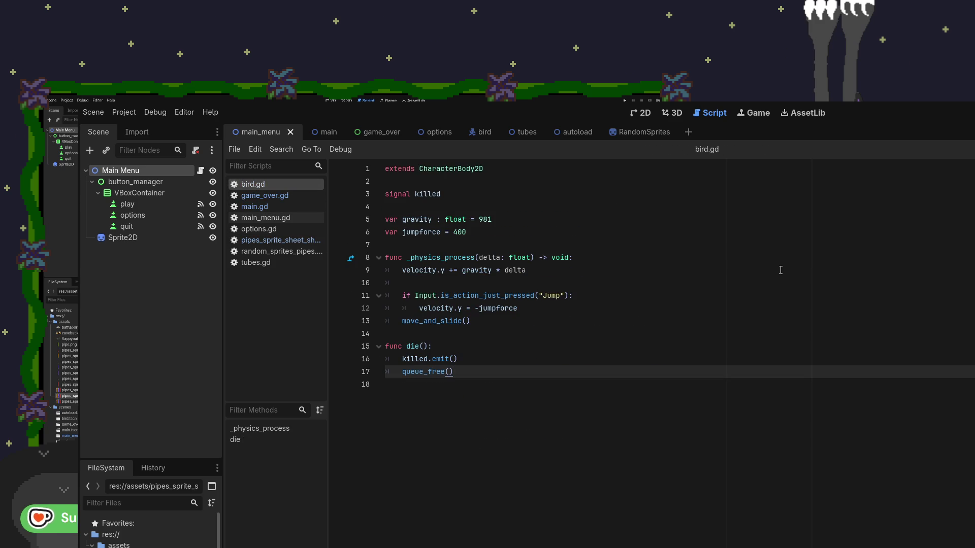
key(F5)
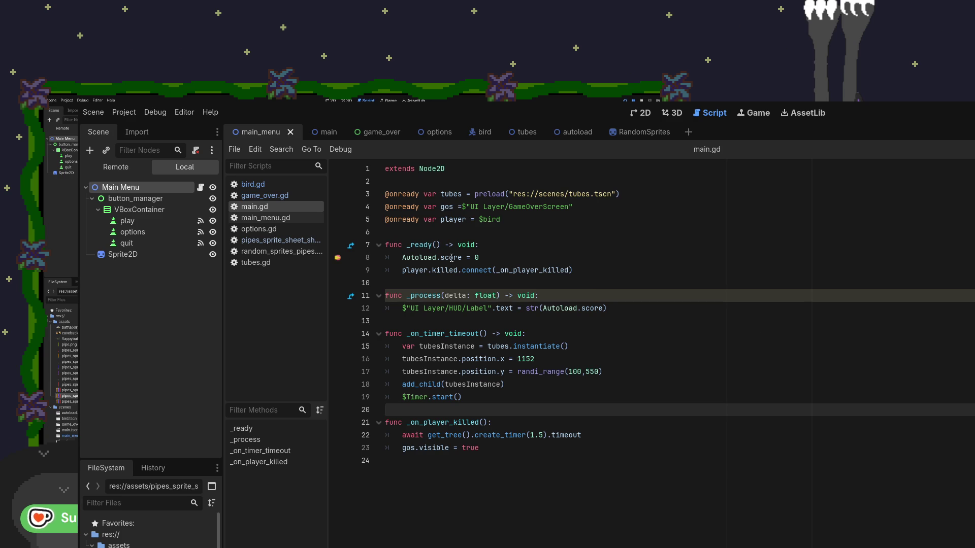
click(482, 259)
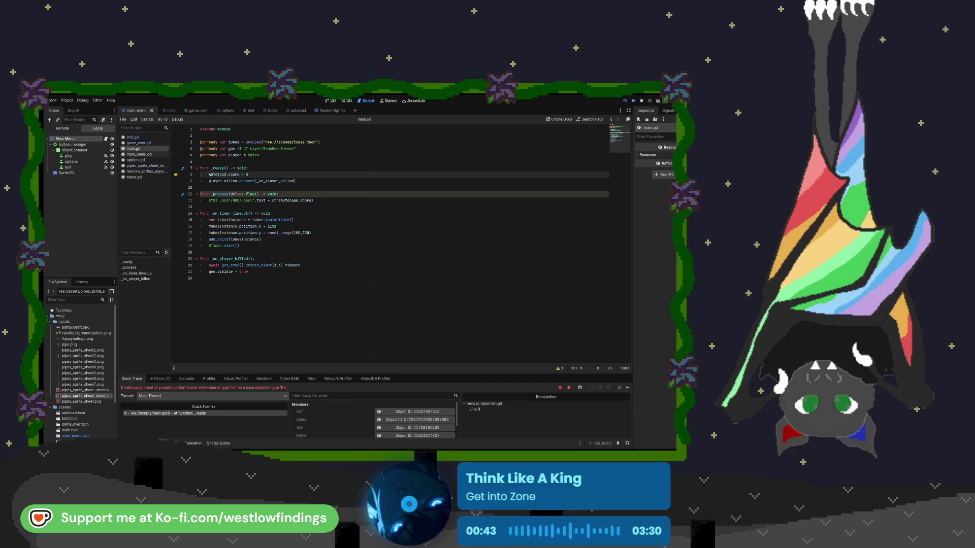
Browse the options, main_menu, main and bird scripts and the autoload, tubes, game_over and main_menu scenes.
click(291, 111)
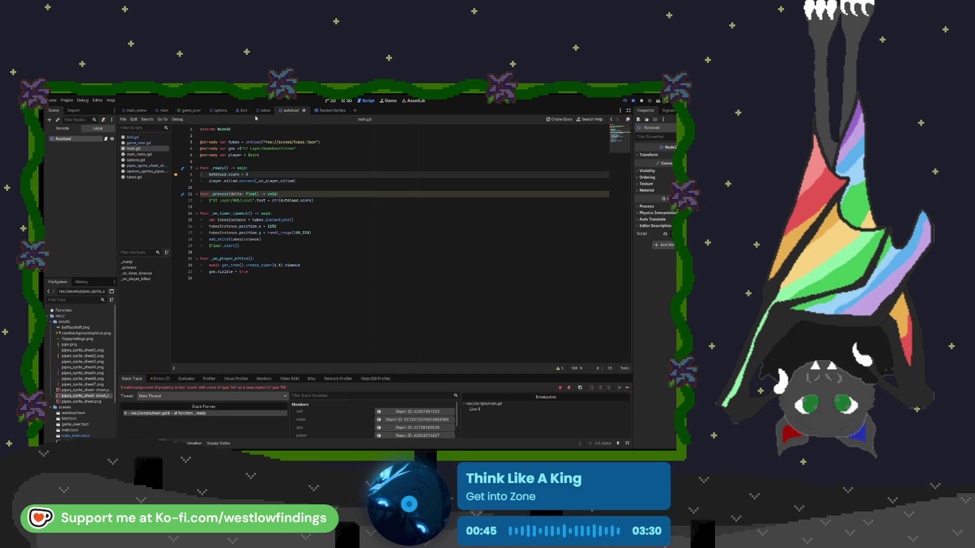
click(142, 161)
click(145, 155)
click(151, 149)
click(152, 137)
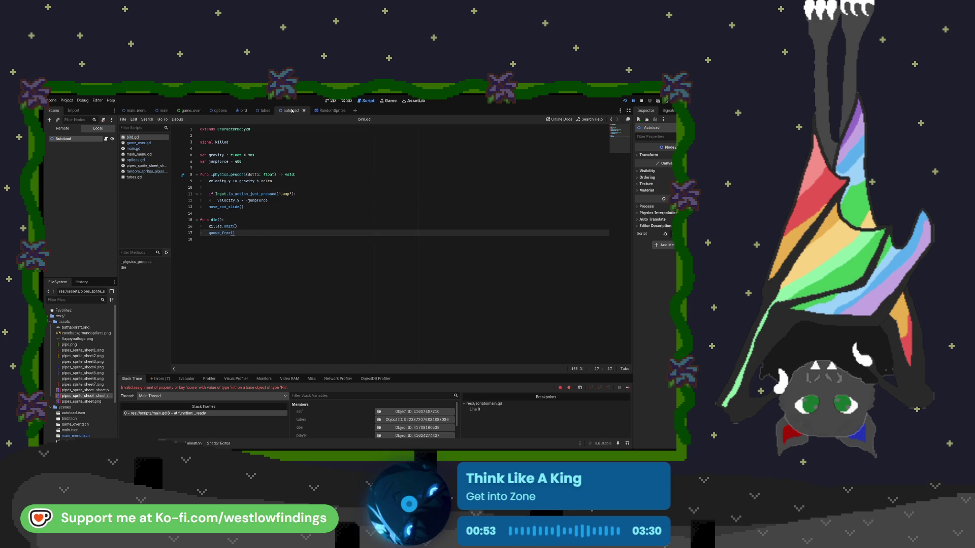
click(261, 111)
click(244, 111)
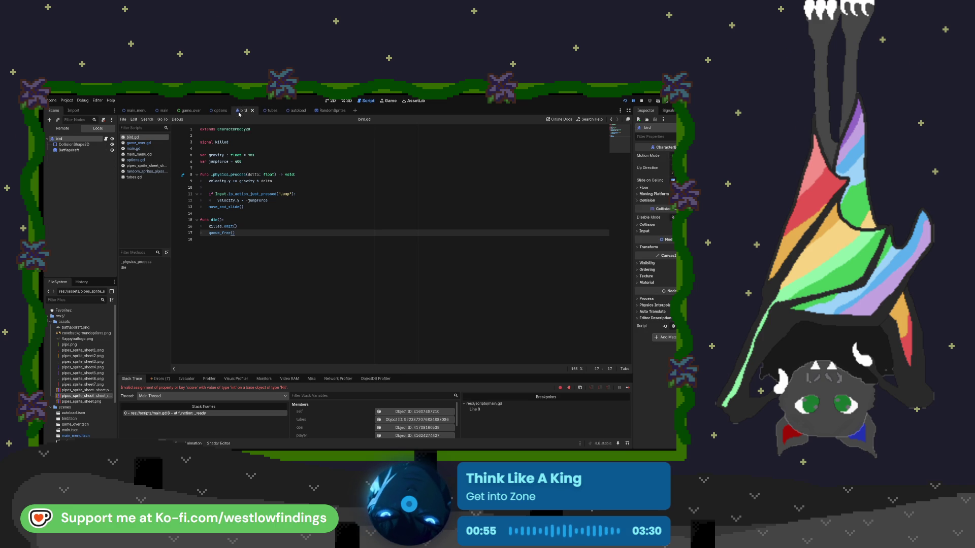
click(221, 111)
click(191, 111)
click(165, 111)
click(133, 111)
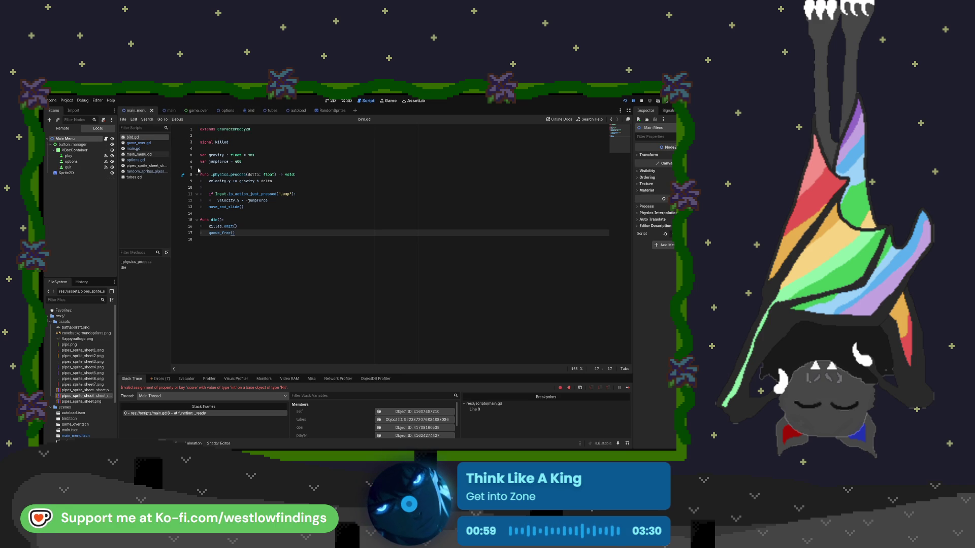
Check the game_over script, remove main.gd's line-8 breakpoint, and select the error message text.
click(168, 111)
click(191, 111)
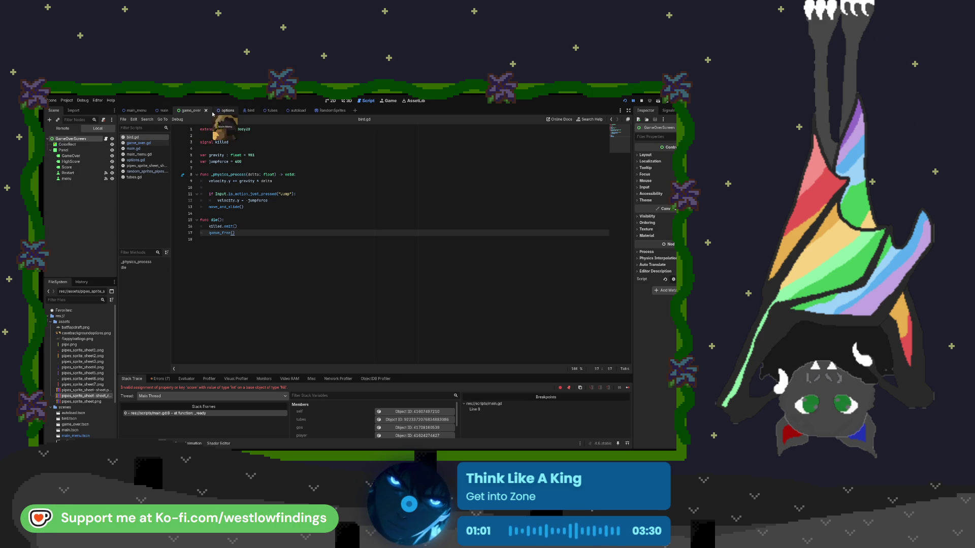
click(145, 143)
click(148, 149)
click(177, 175)
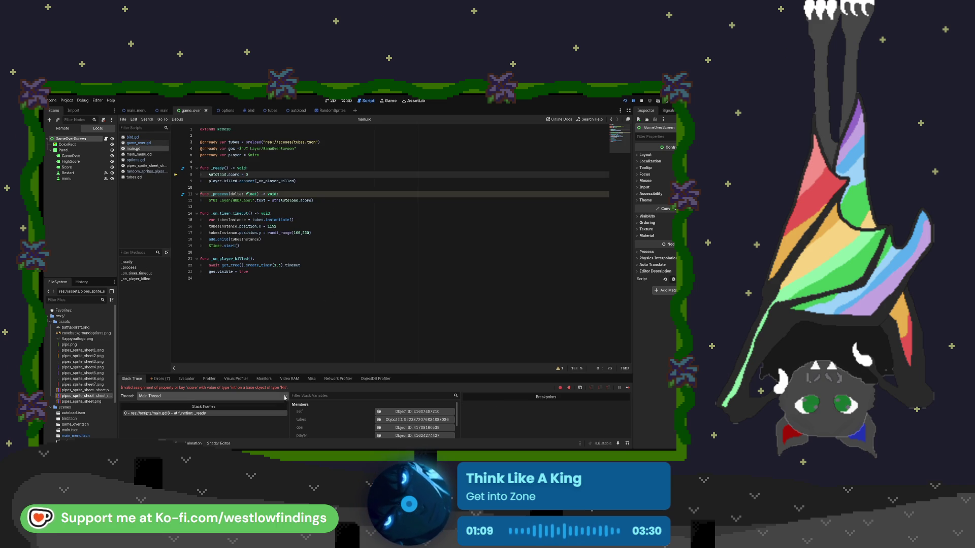
drag(288, 388, 121, 388)
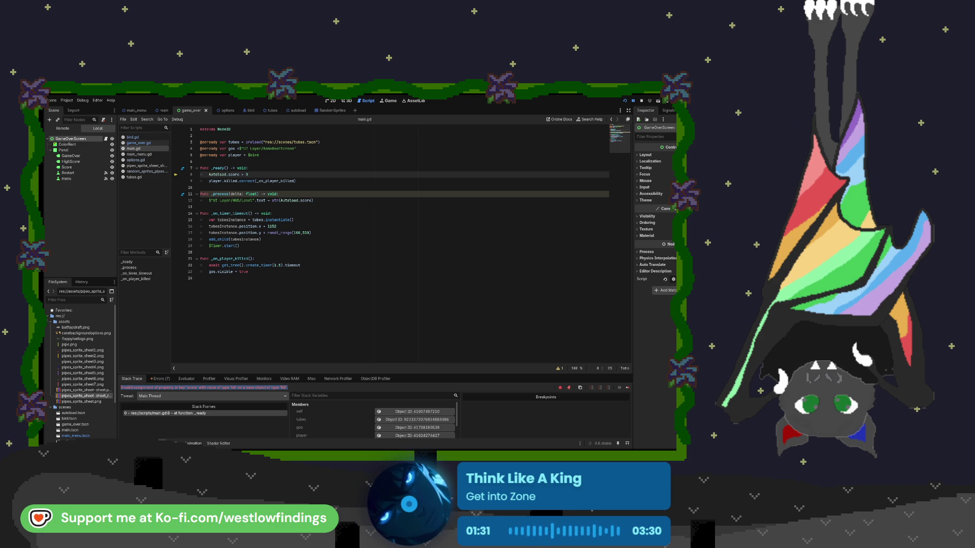
Inspect the tubes scene's Score collision shape and set a breakpoint on main.gd line 8.
click(162, 110)
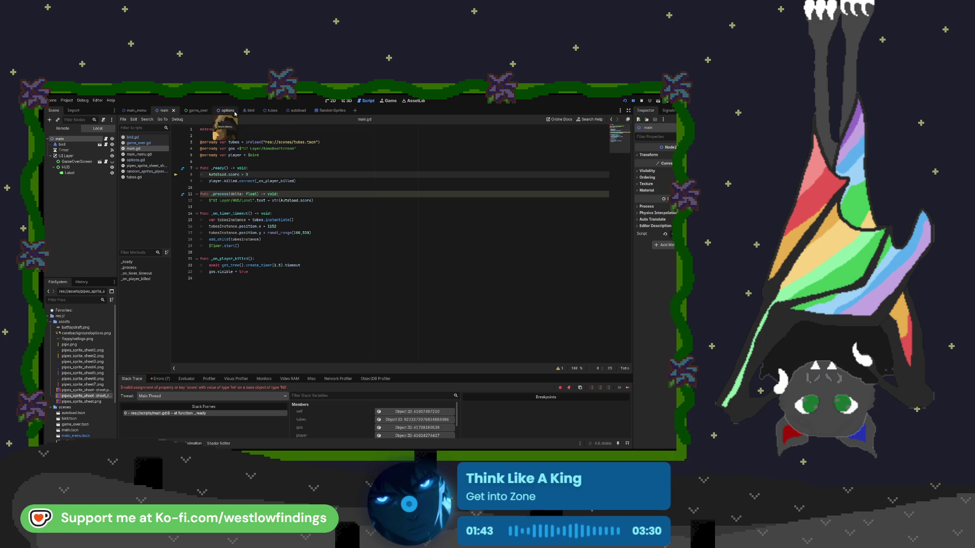
click(266, 111)
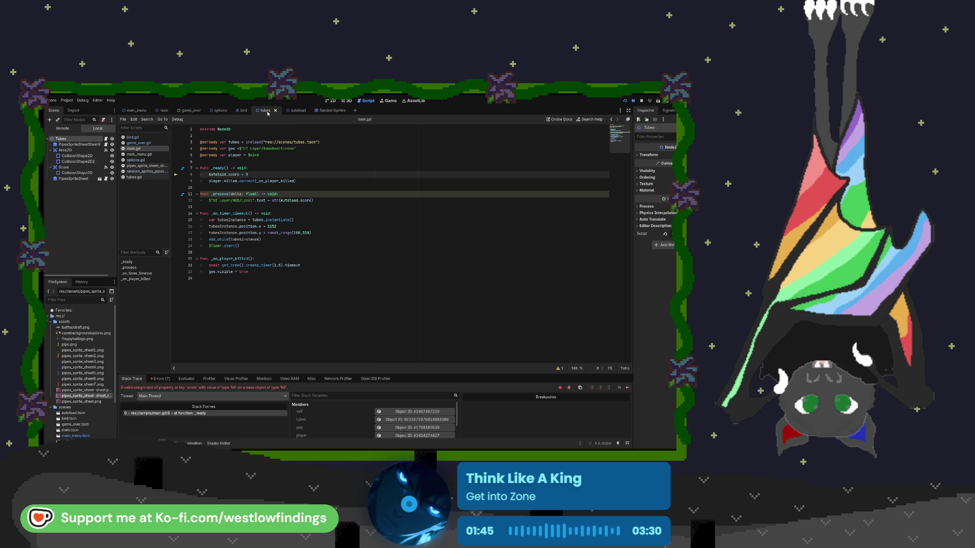
click(86, 173)
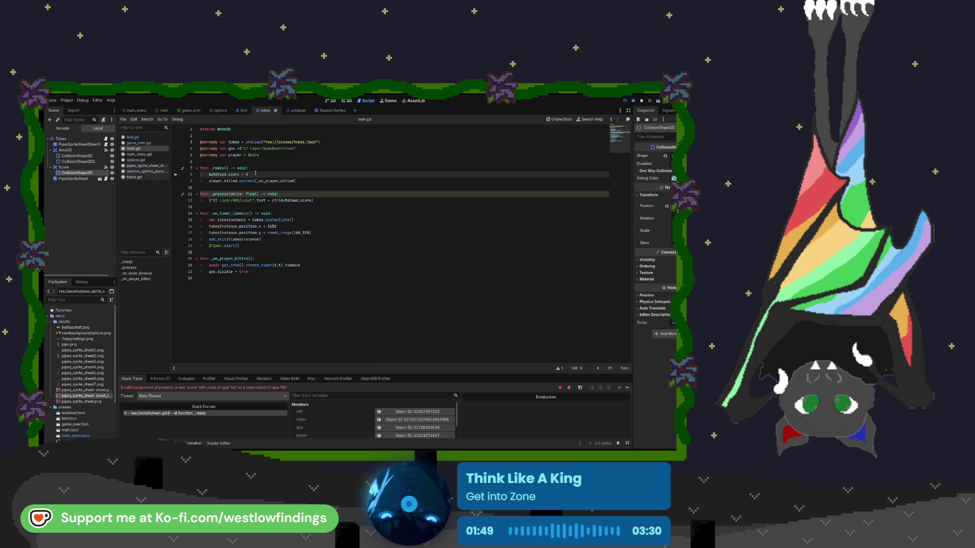
click(176, 175)
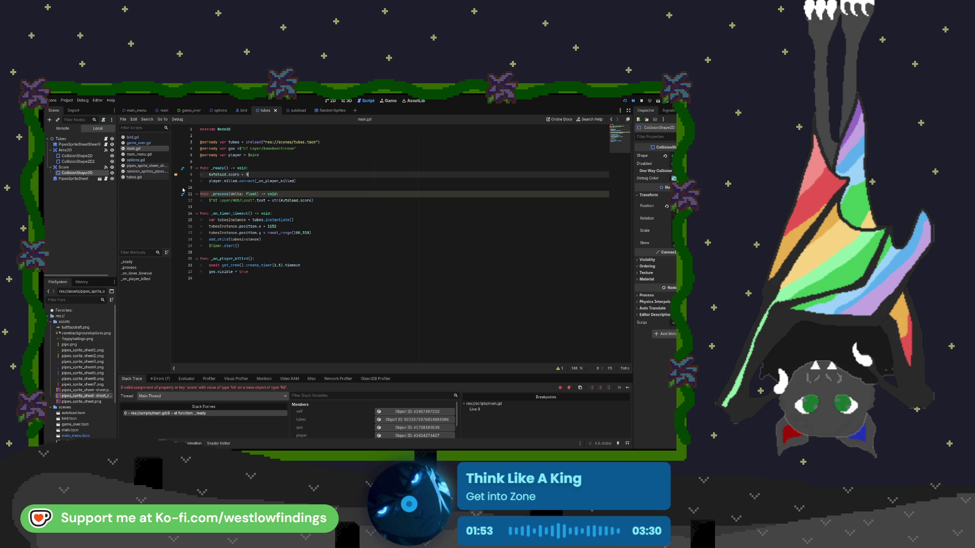
Review the error list, the game_over Score label, and the main scene's HUD node.
click(160, 379)
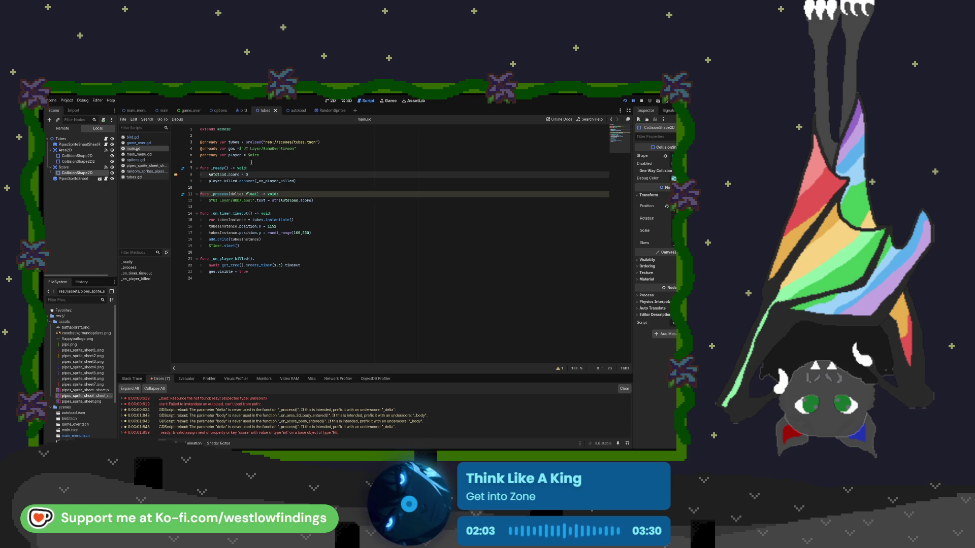
click(179, 110)
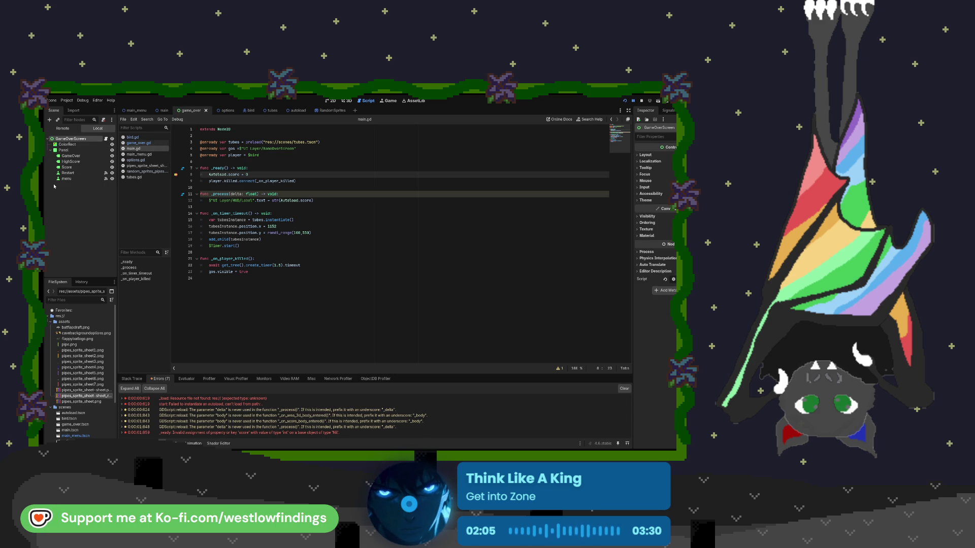
click(77, 167)
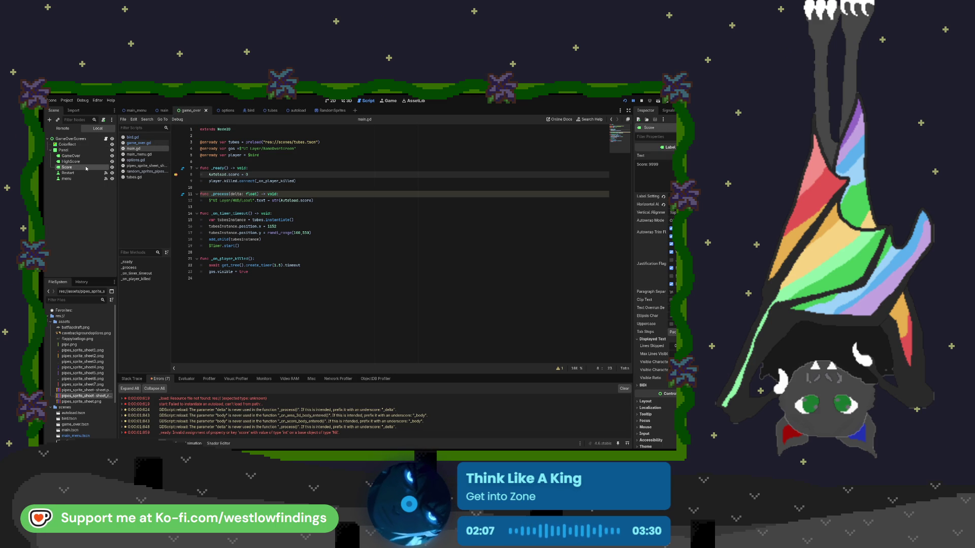
click(163, 112)
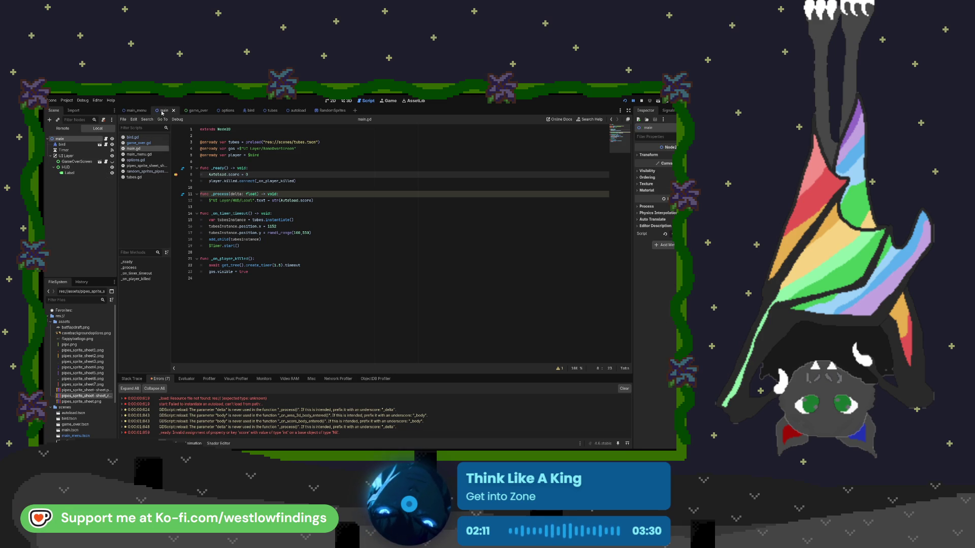
click(81, 175)
click(97, 168)
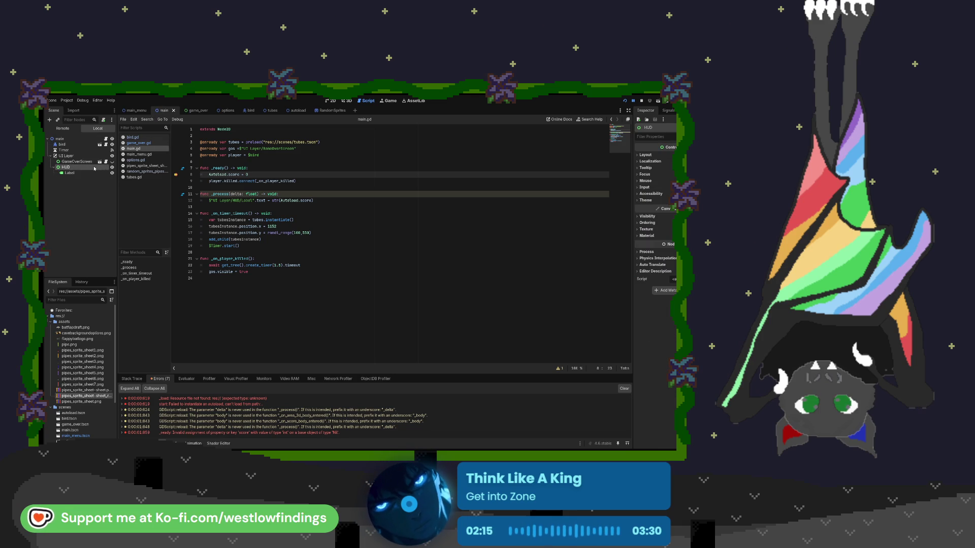
Drag GameOverScreen below the HUD's Label, then restart the game to pause at line 8.
drag(93, 161, 92, 175)
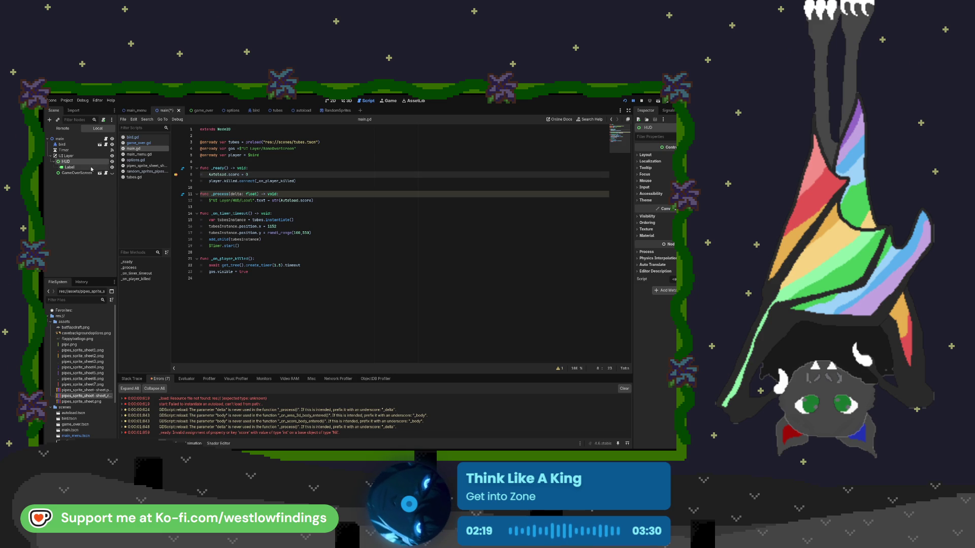
click(634, 102)
click(625, 102)
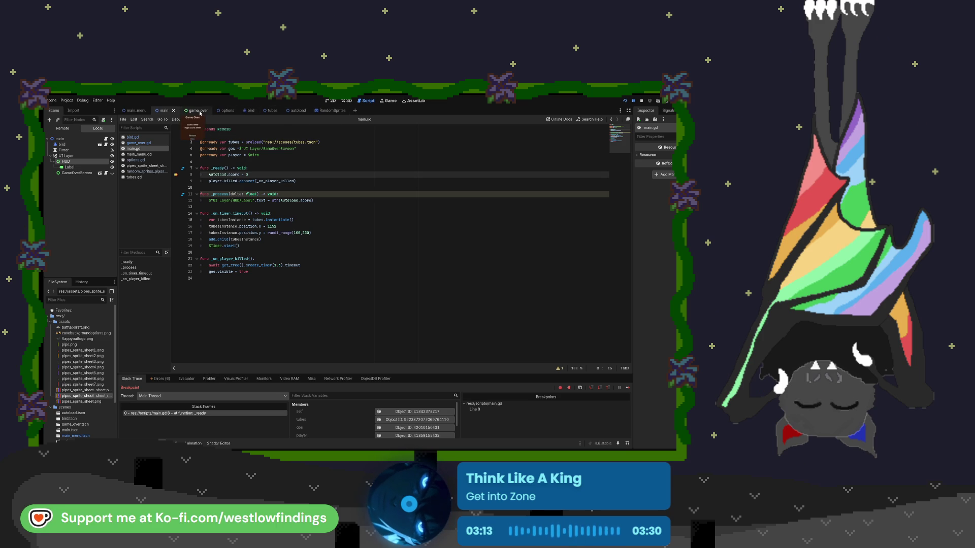
Open the tubes scene to view tubes.gd's handler adding 1 to Autoload.score.
click(271, 110)
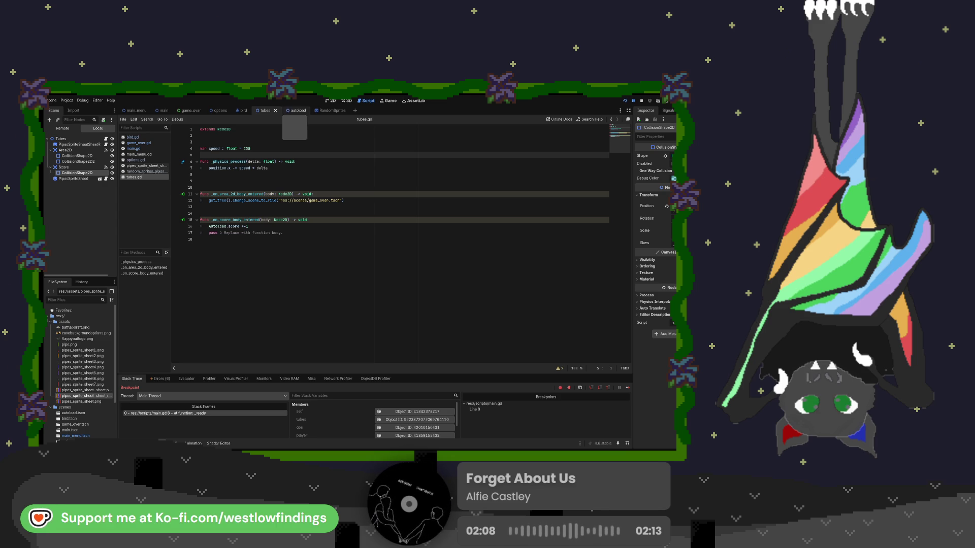
Switch to the autoload scene and scroll the FileSystem dock down and back up.
click(295, 111)
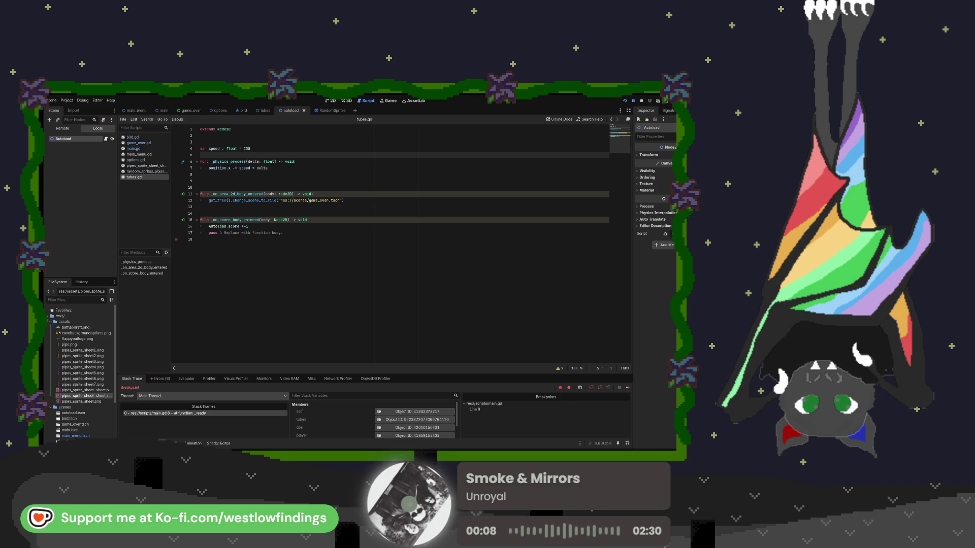
scroll(81, 371, down, 3)
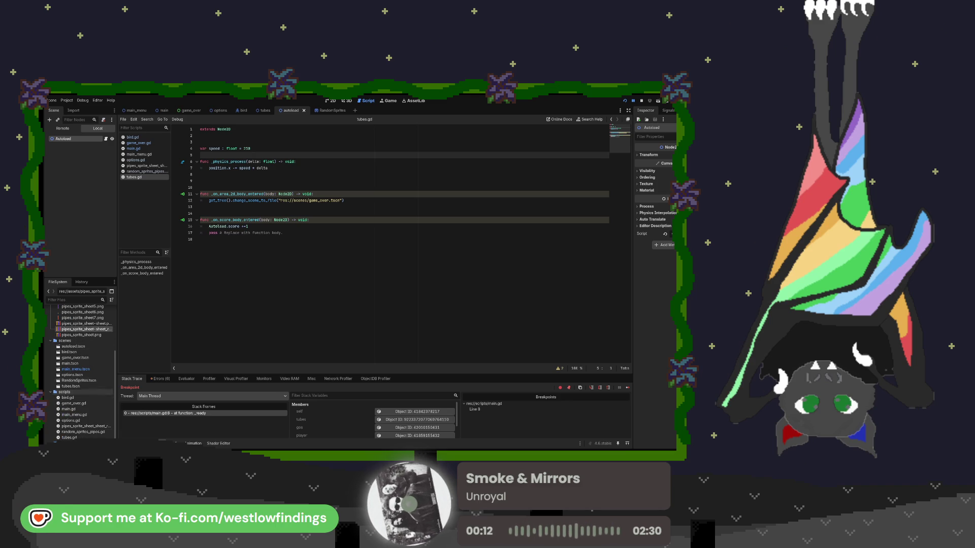
scroll(81, 376, up, 3)
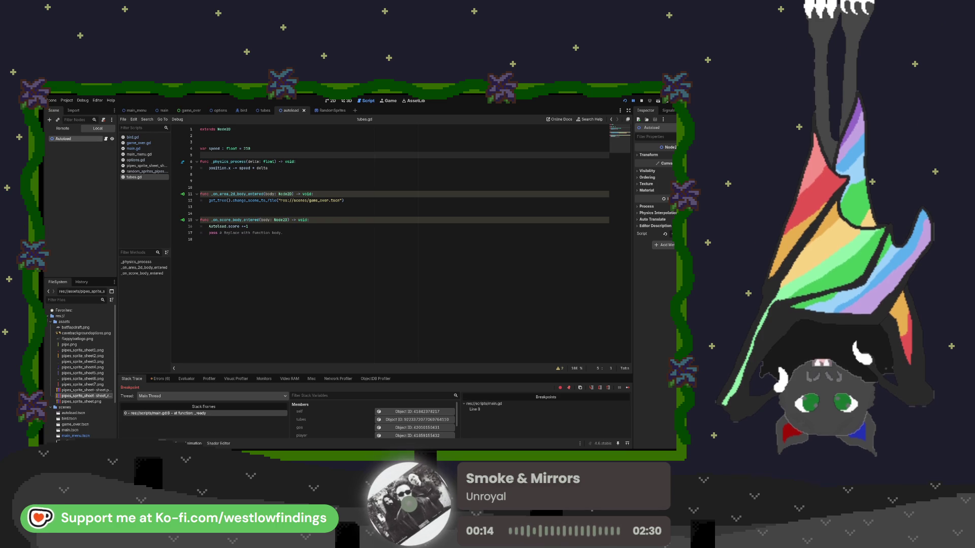
Open the Autoload node's built-in script declaring var score : int = 0 and clear the Errors list.
click(106, 140)
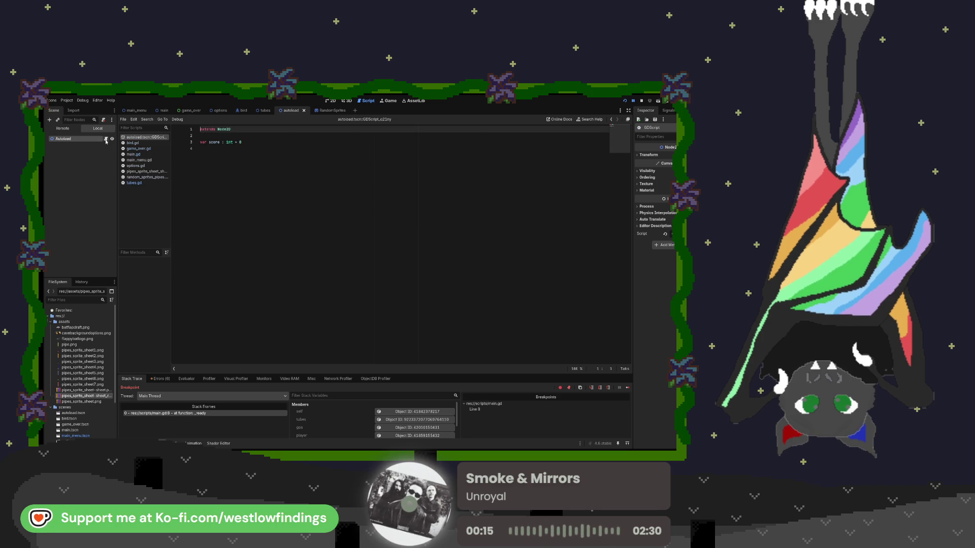
click(245, 199)
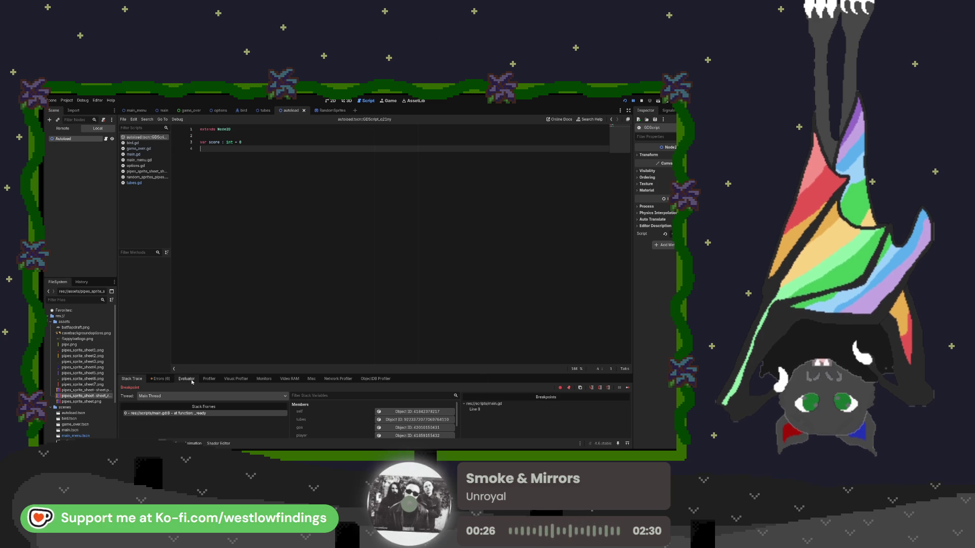
click(161, 378)
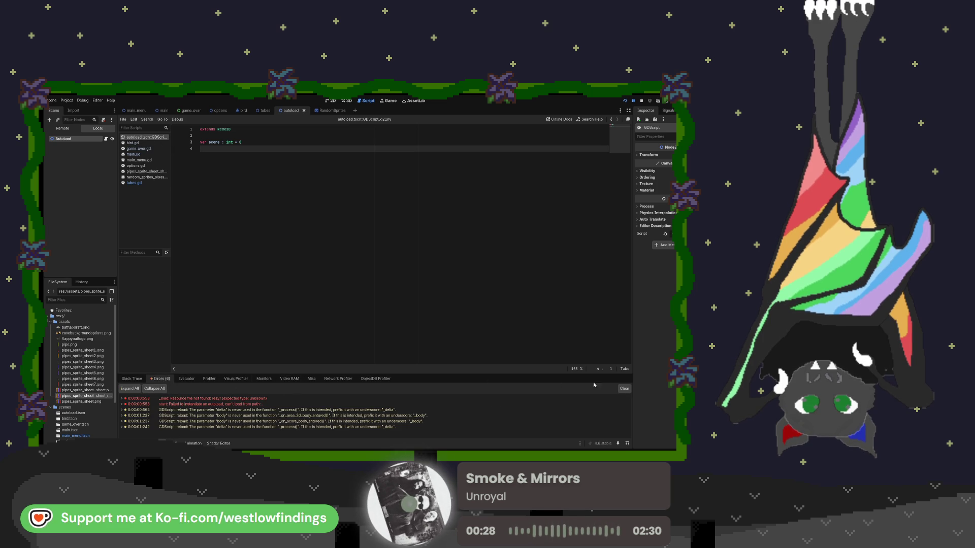
click(625, 389)
Collapse the scripts folder, select autoload.tscn in the FileSystem dock, and deselect the Autoload node.
scroll(92, 379, down, 3)
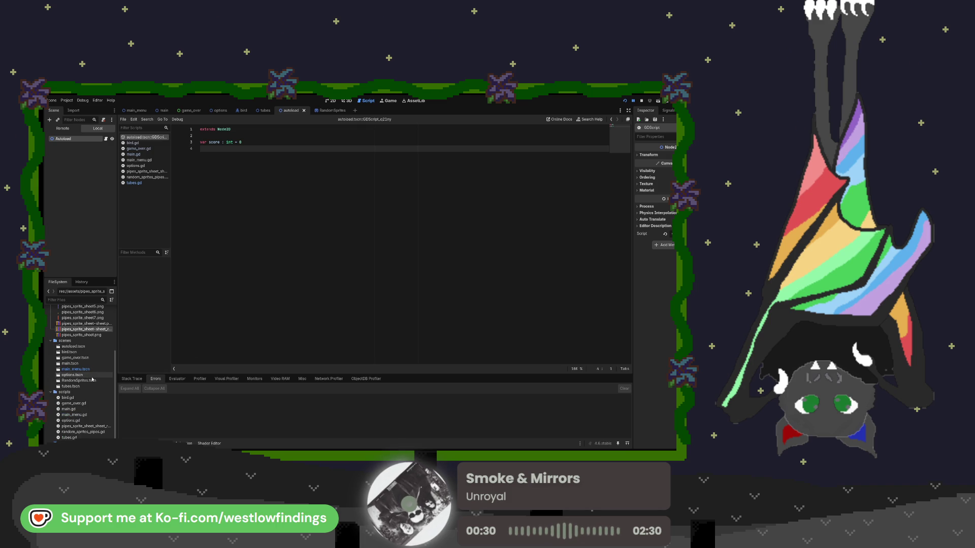
click(75, 392)
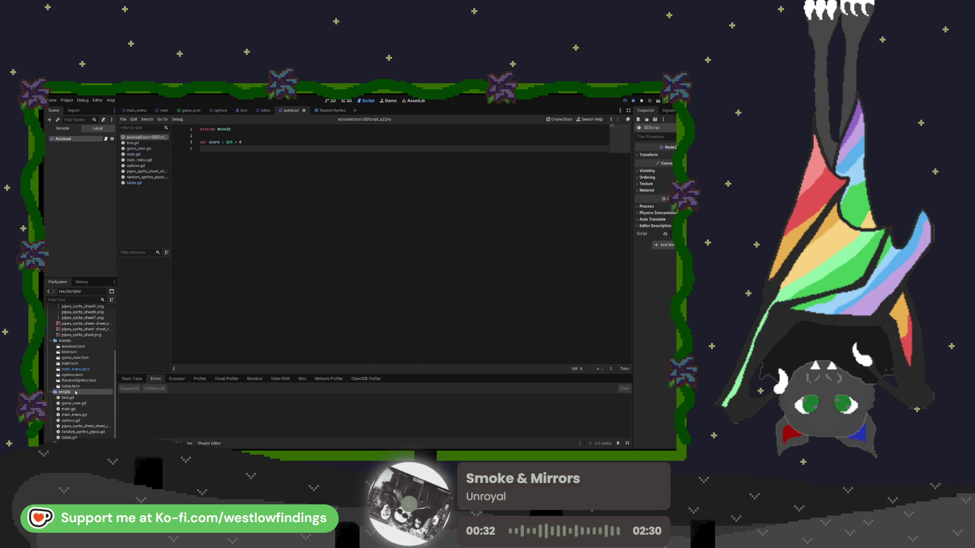
click(76, 392)
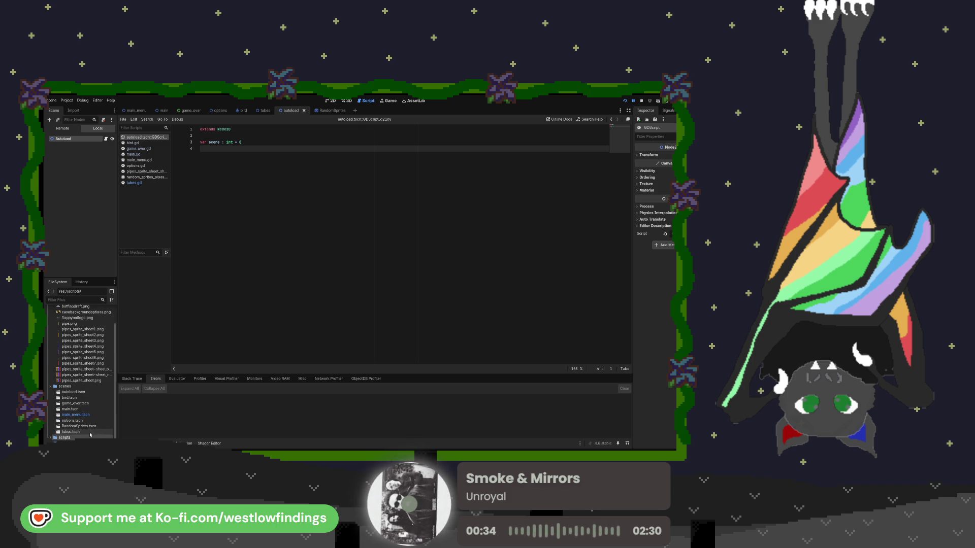
click(86, 393)
scroll(86, 397, up, 2)
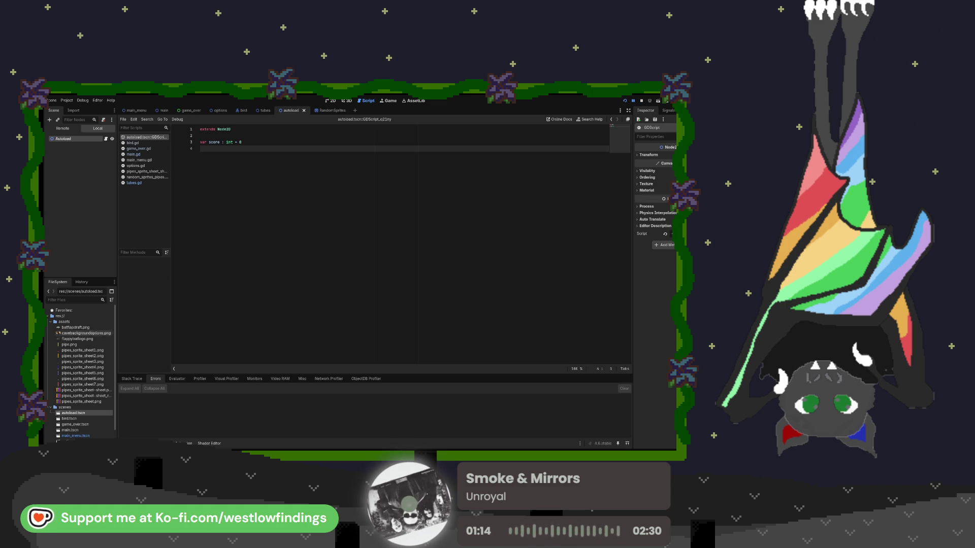
click(122, 123)
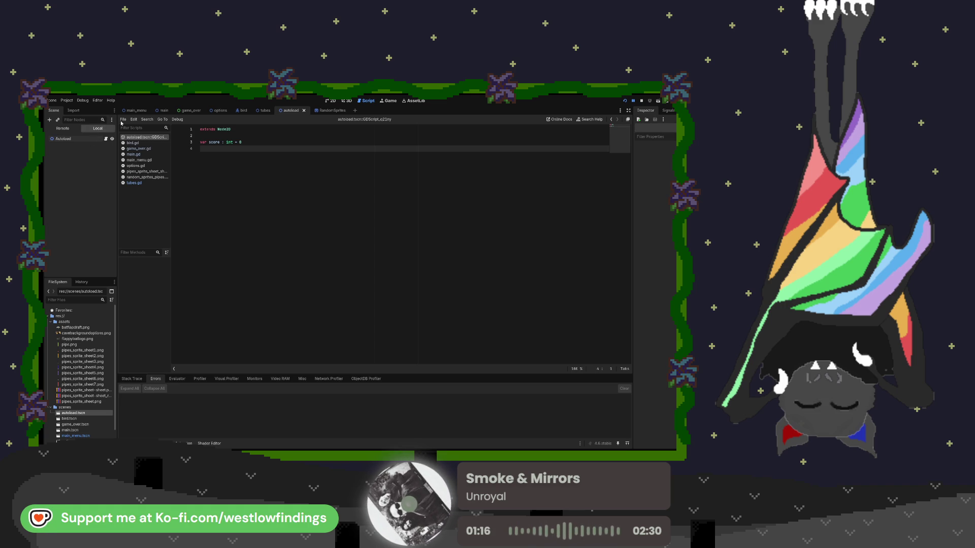
In the main scene, select the UI Layer > HUD > Label node to show its text 0 in the Inspector.
click(163, 110)
click(65, 161)
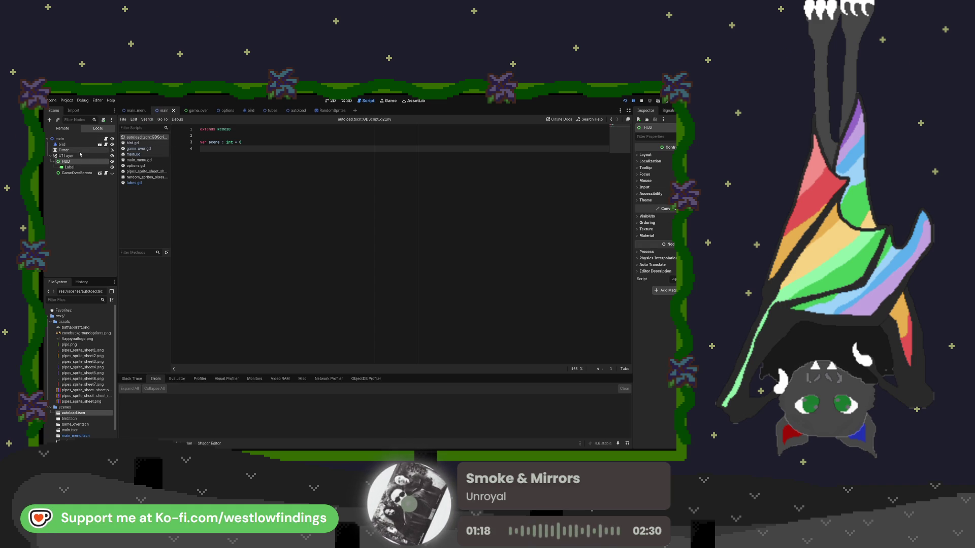
click(79, 155)
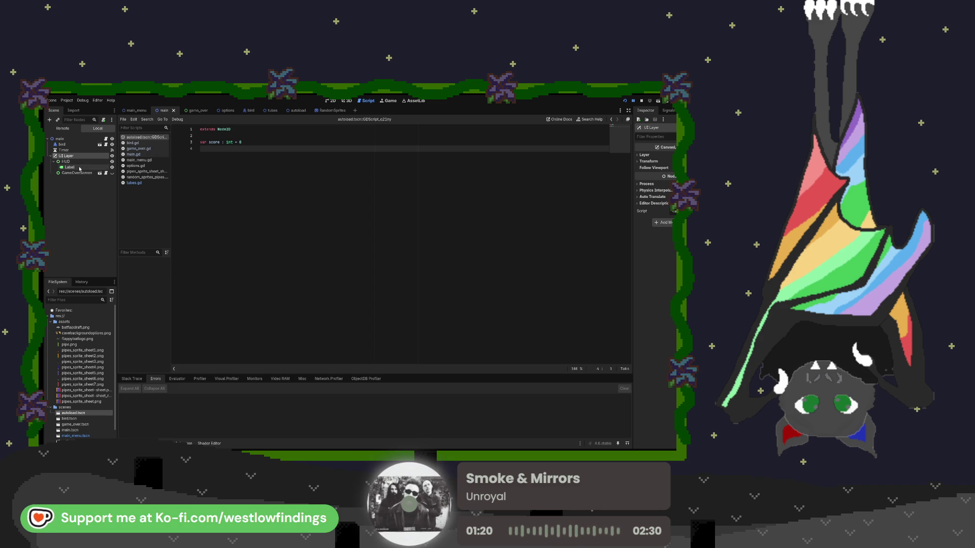
click(82, 161)
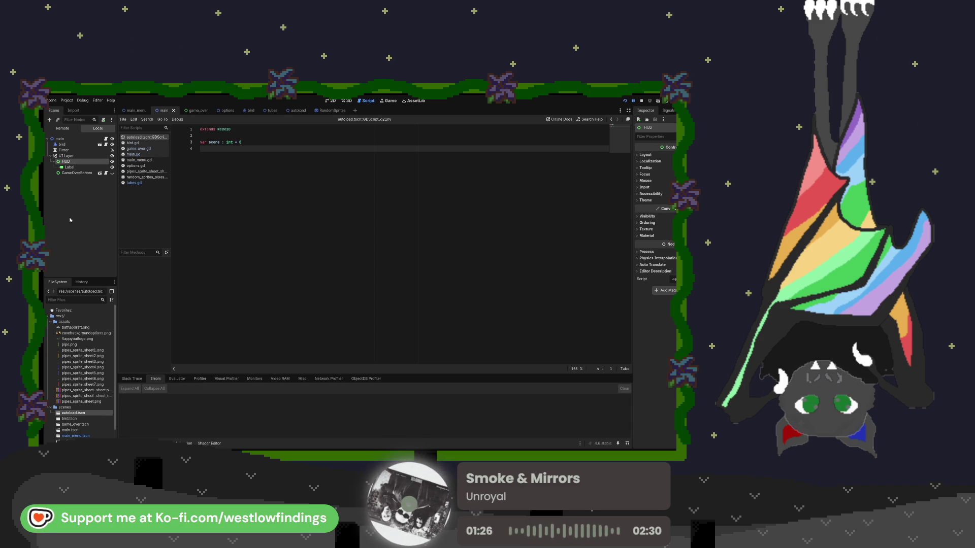
click(85, 167)
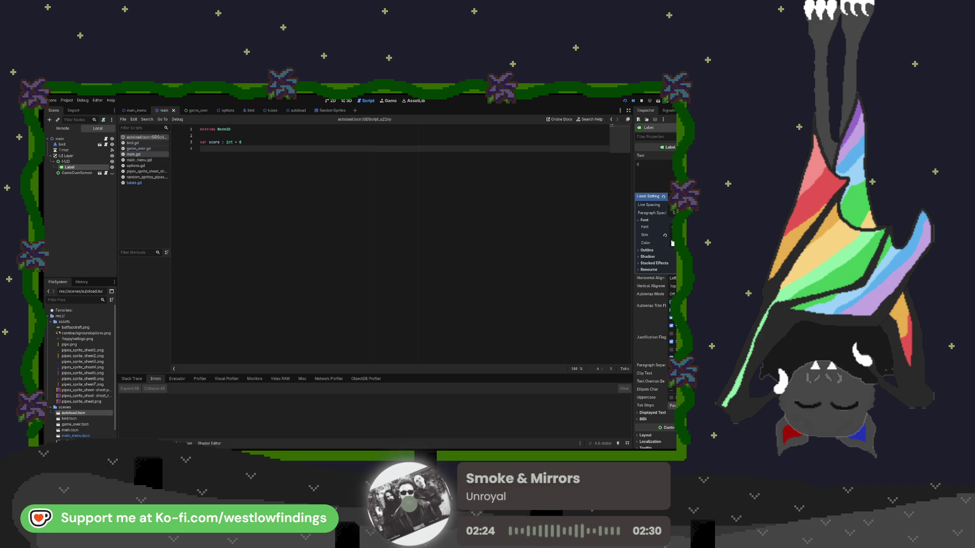
In main.gd's _ready, reset Autoload.score and connect player.killed, then stop the running game with F8.
click(134, 154)
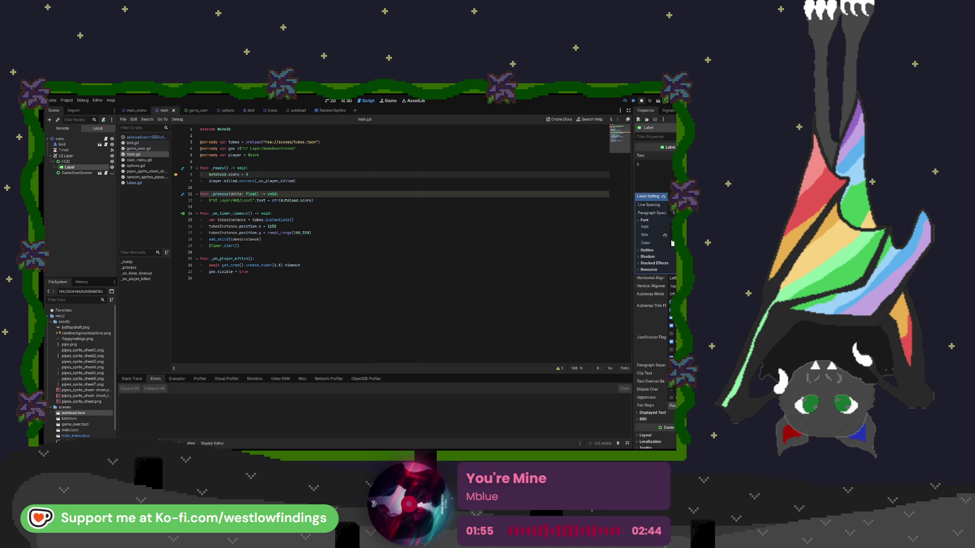
key(F8)
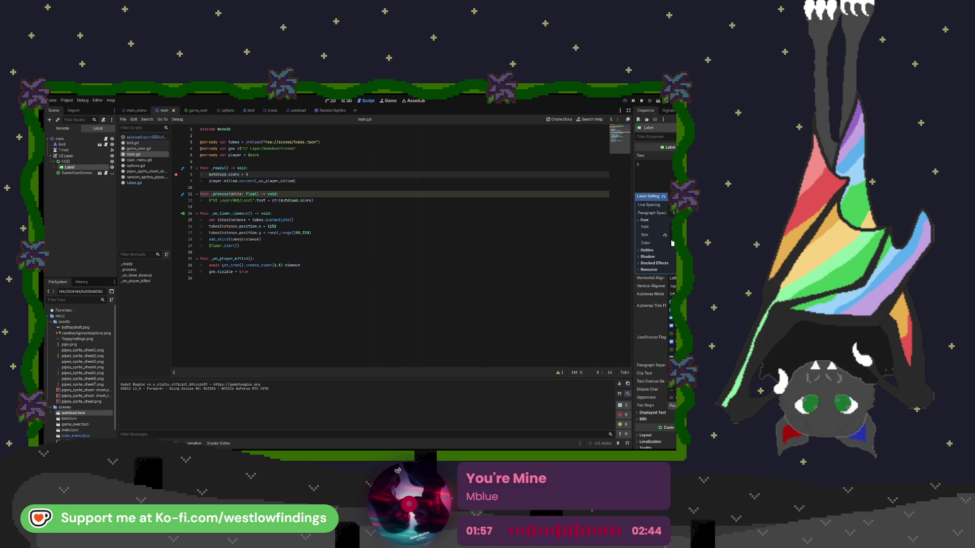
key(F5)
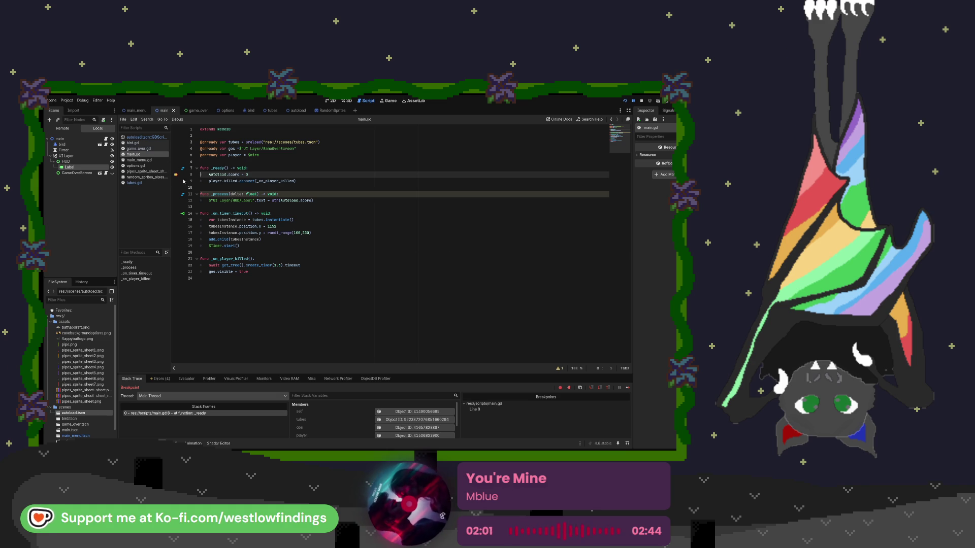
click(159, 379)
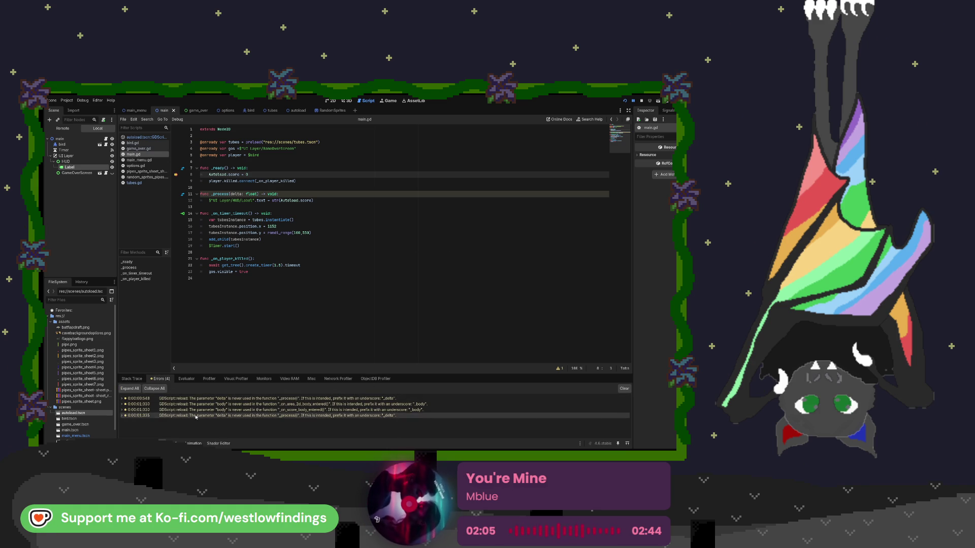
click(129, 379)
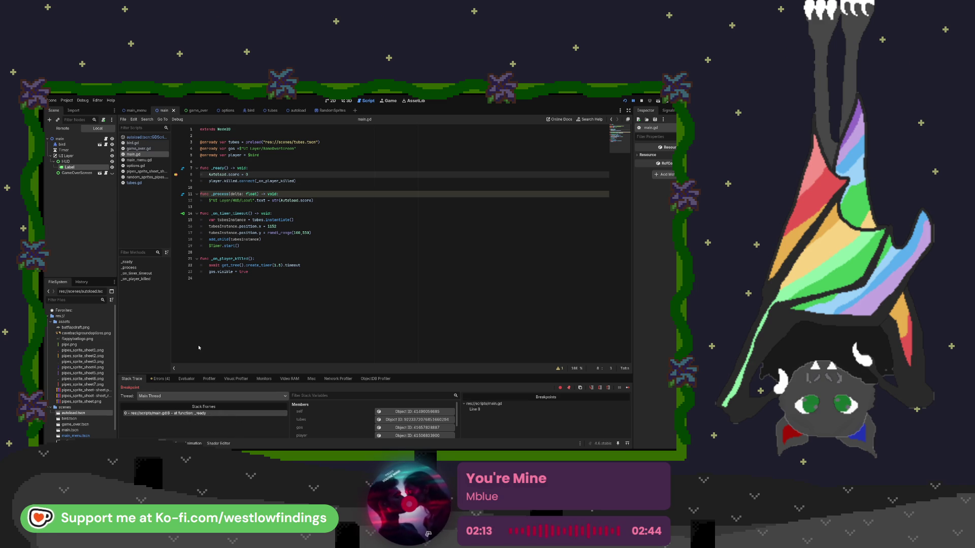
drag(296, 182, 209, 182)
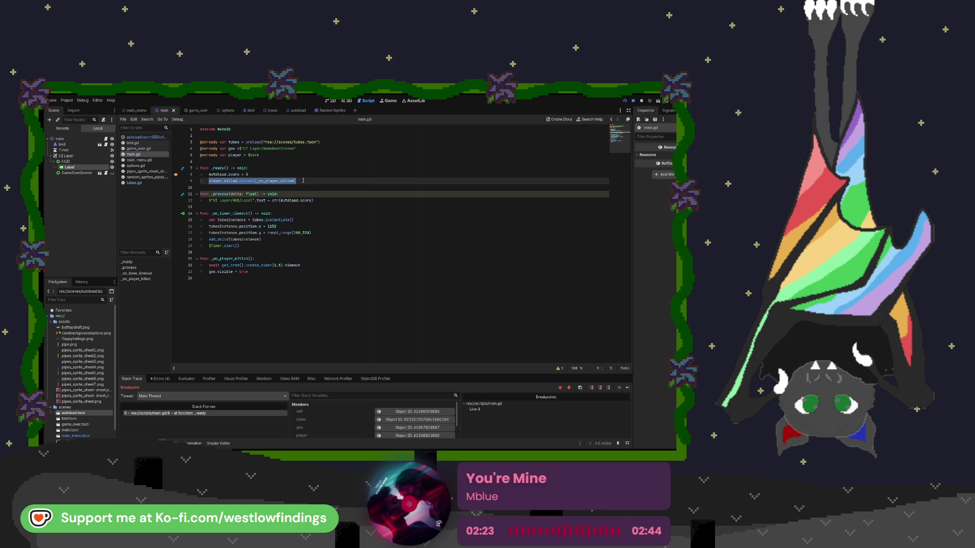
click(298, 183)
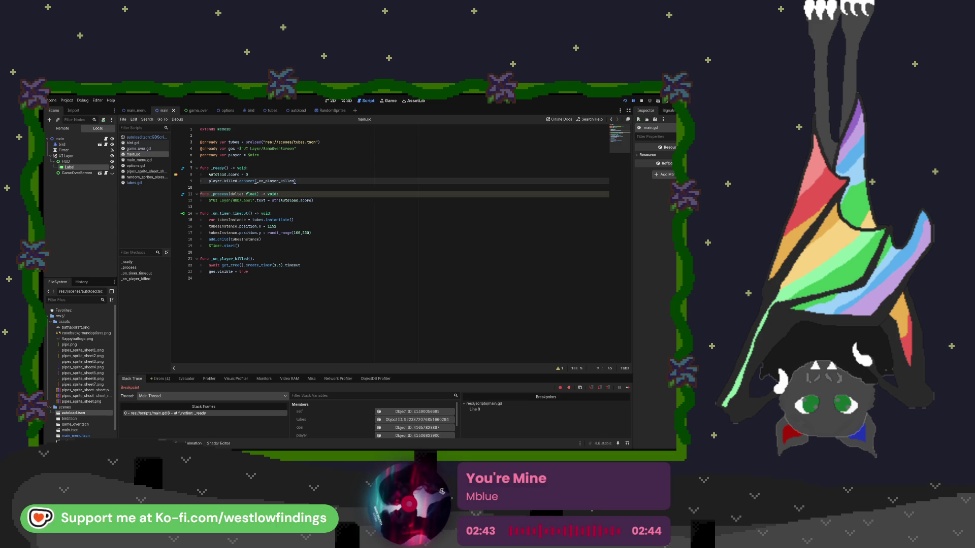
Switch from the autoload and main scene tabs to the tubes scene.
click(291, 110)
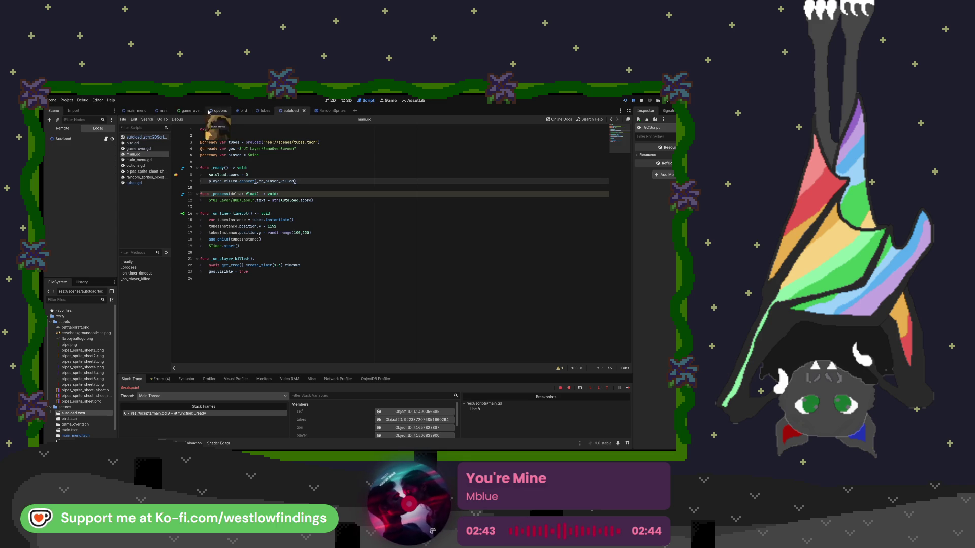
click(163, 110)
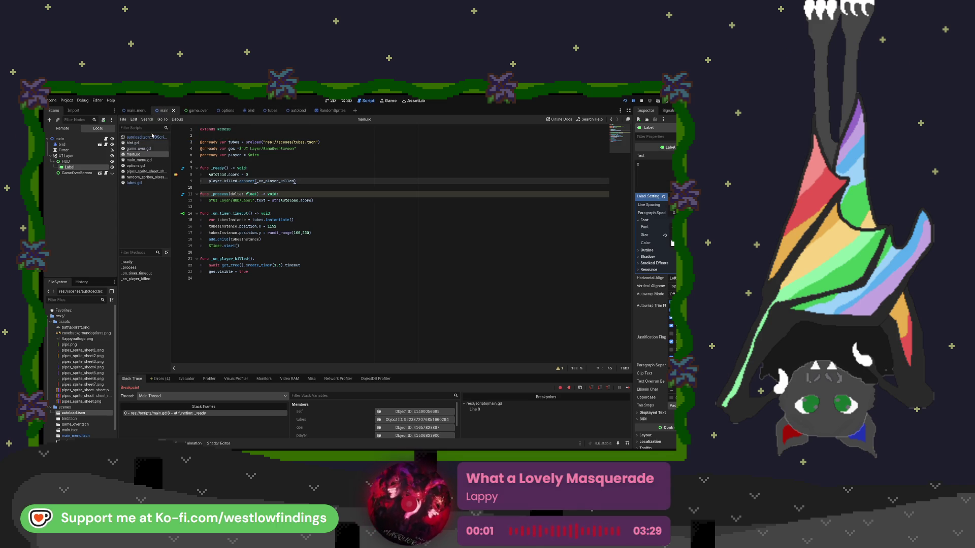
click(265, 110)
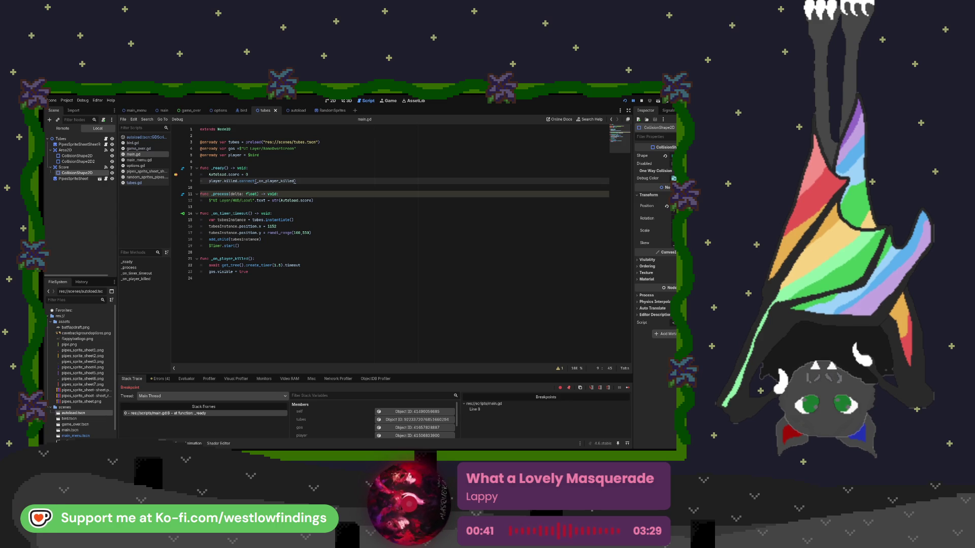
Delete the player.killed.connect line from line 9 of _ready and restart the debug run.
drag(209, 181, 315, 180)
key(ctrl+c)
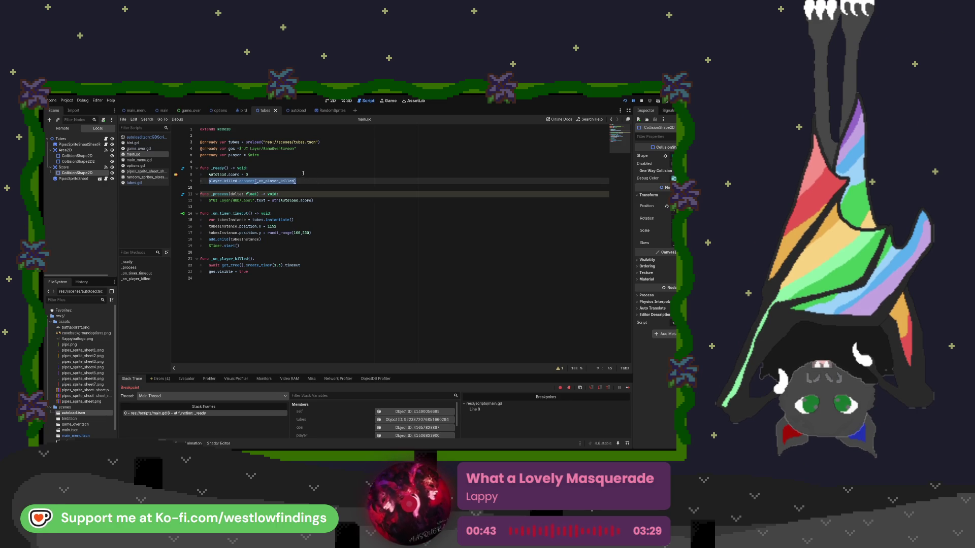
key(Delete)
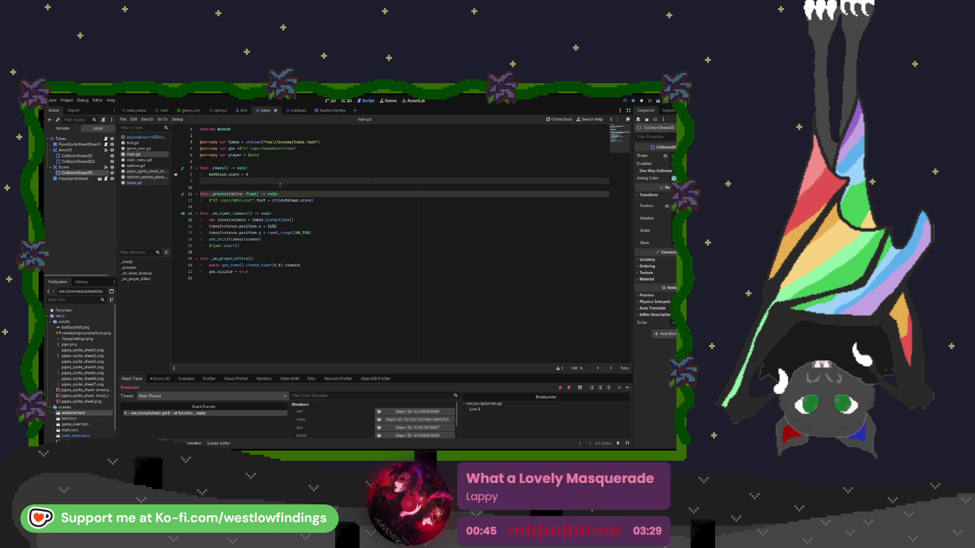
key(BackSpace)
drag(249, 266, 193, 250)
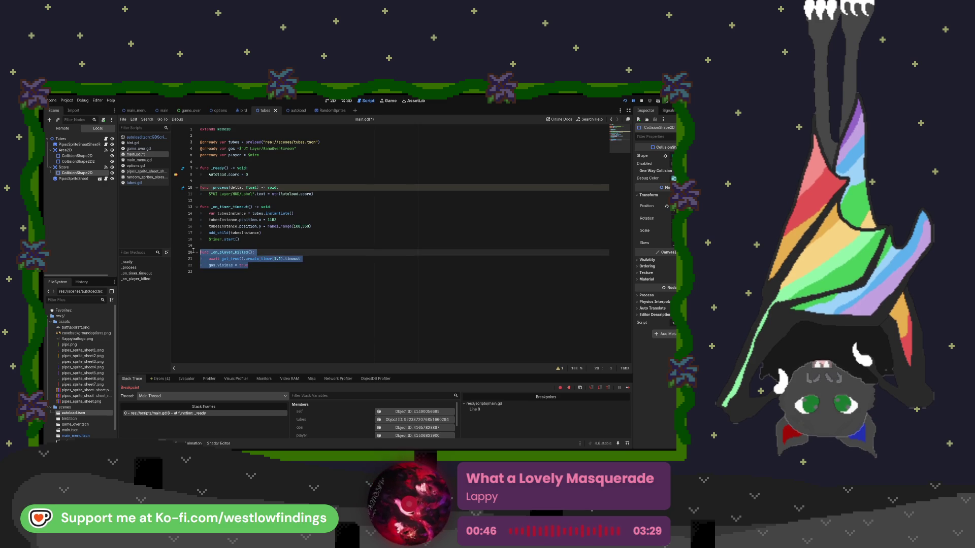
click(263, 268)
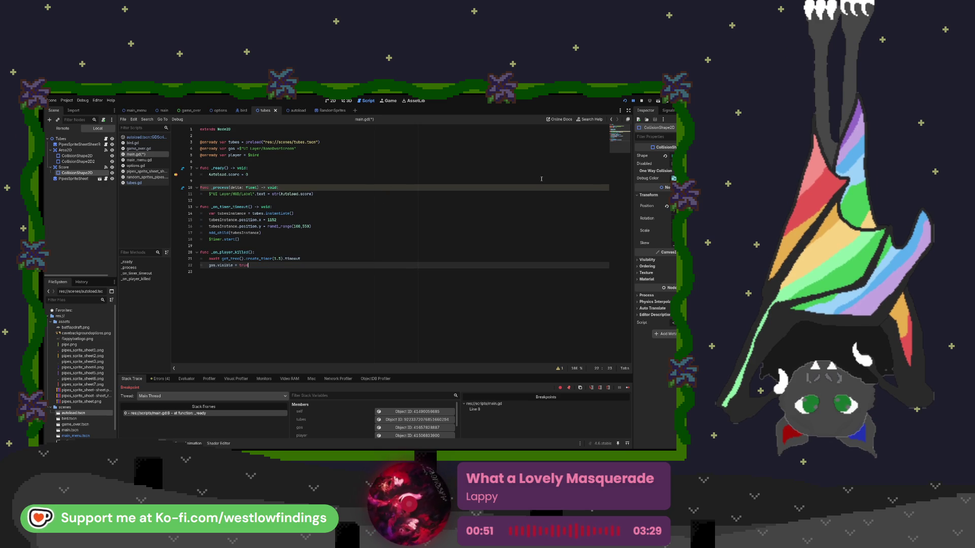
click(643, 102)
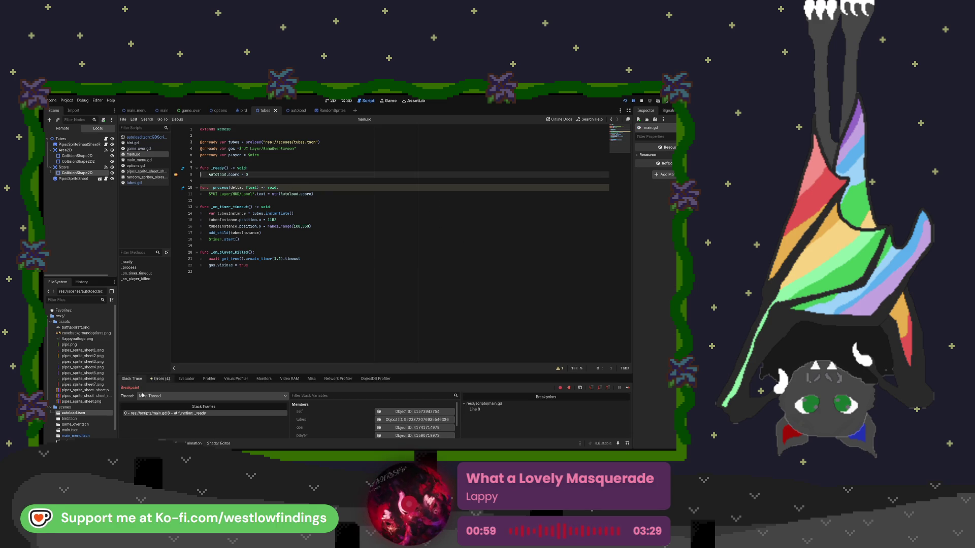
click(162, 379)
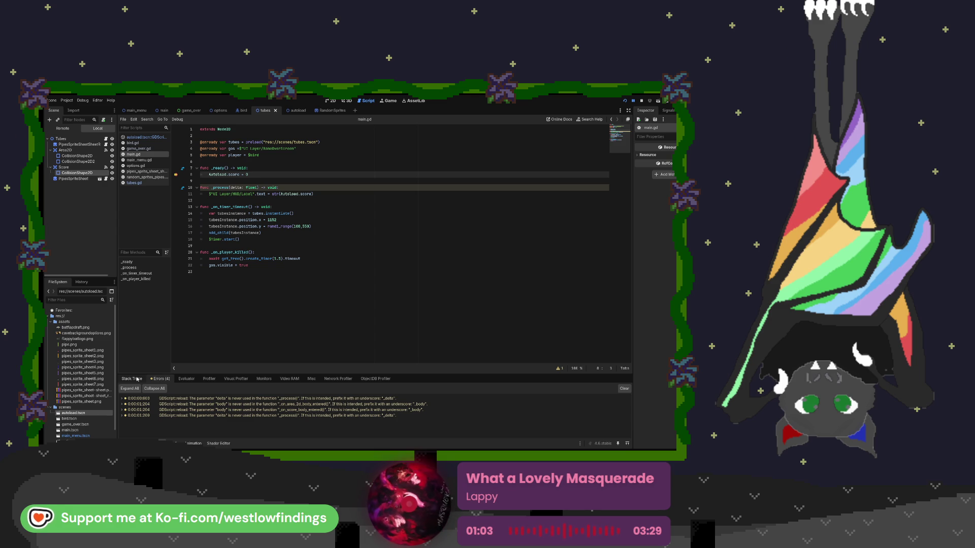
click(136, 379)
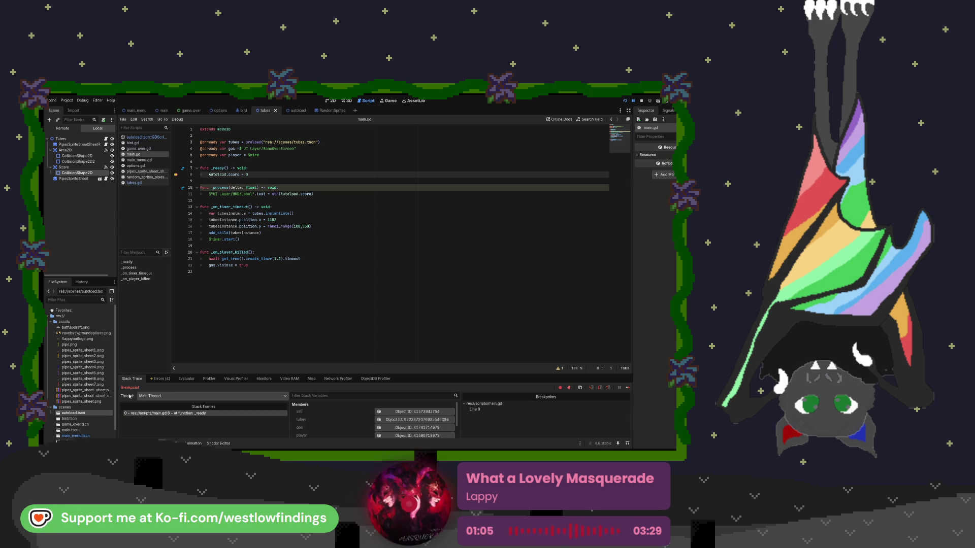
double_click(131, 388)
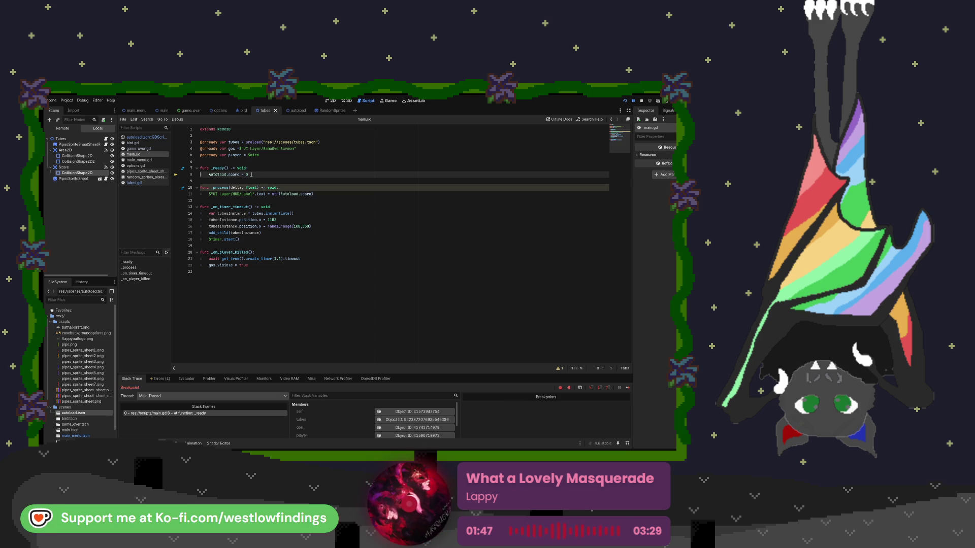
click(253, 174)
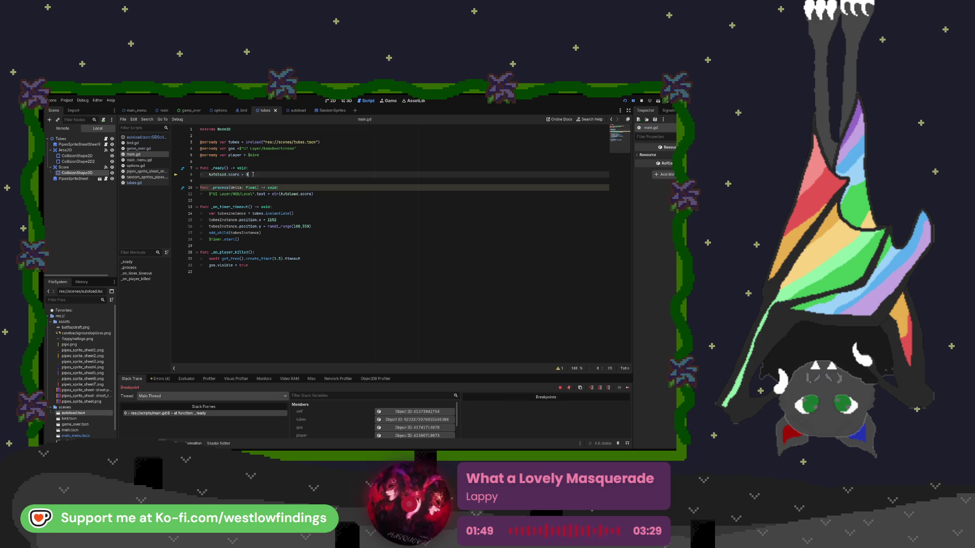
Paste the player.killed.connect line back onto line 9 and stop the paused debug session.
key(Return)
key(ctrl+v)
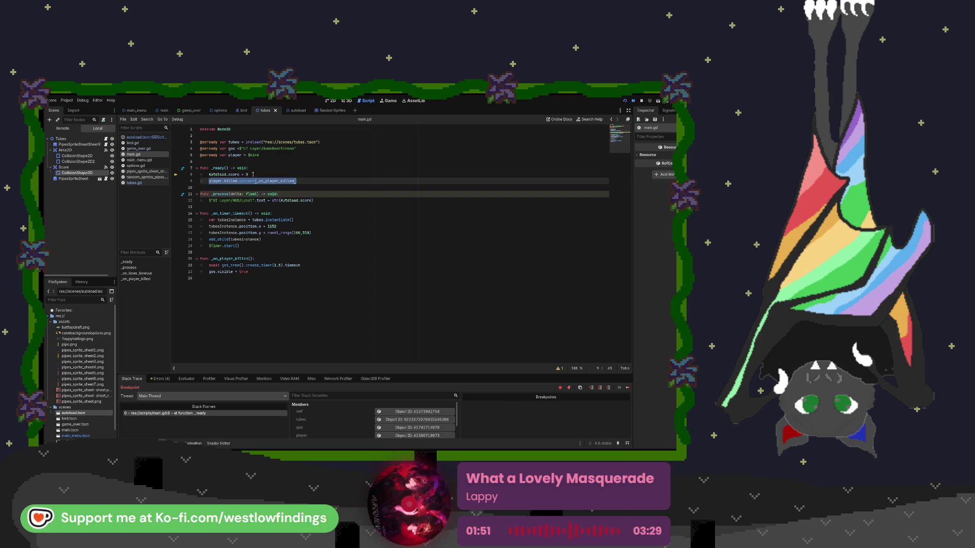
click(253, 175)
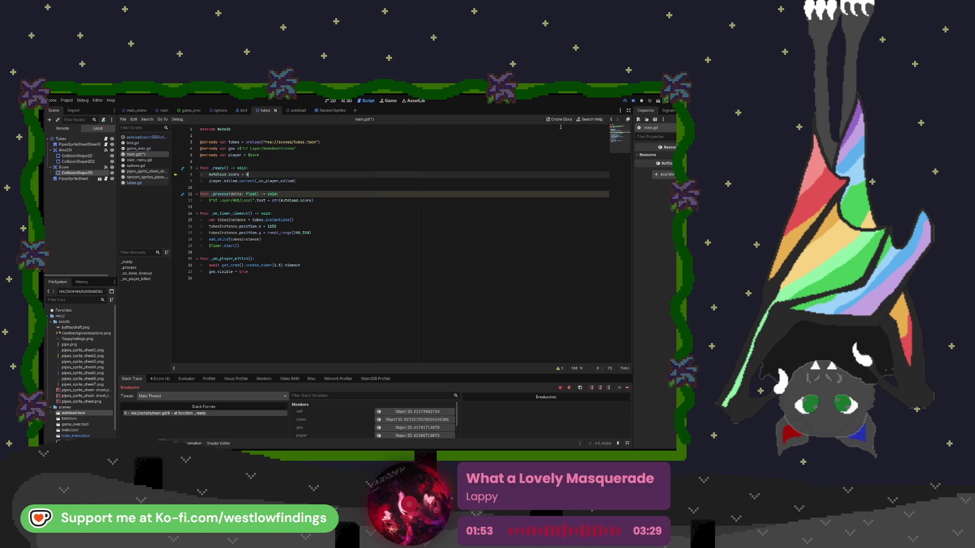
click(641, 101)
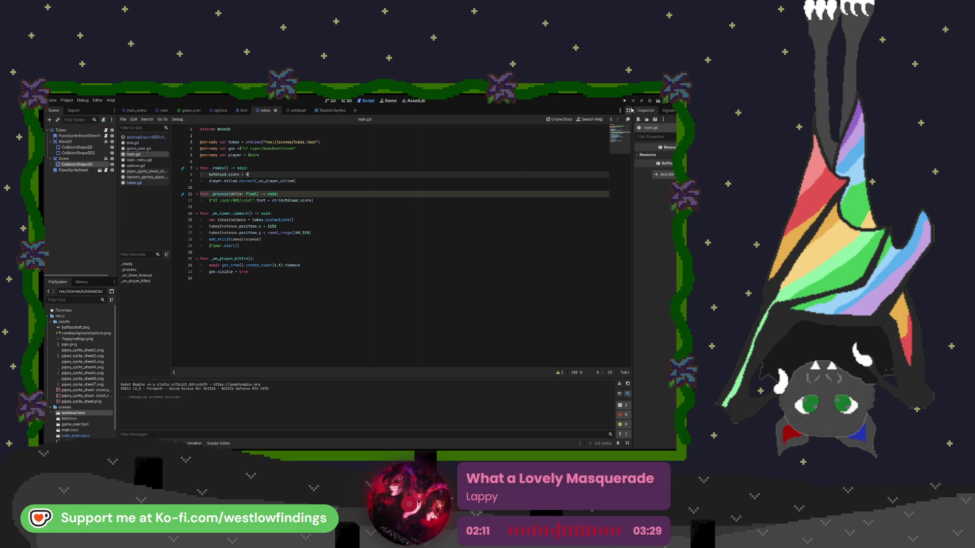
click(624, 101)
text(0)
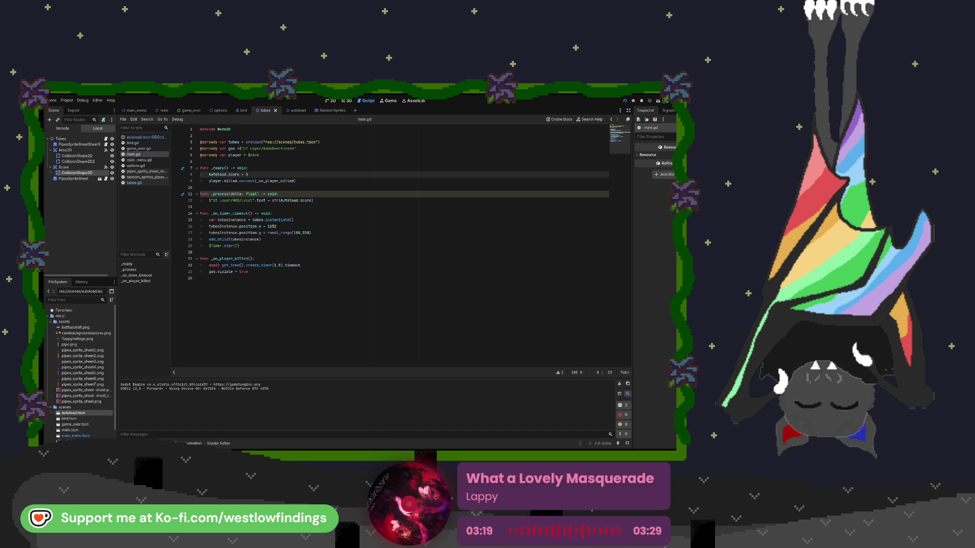
key(F8)
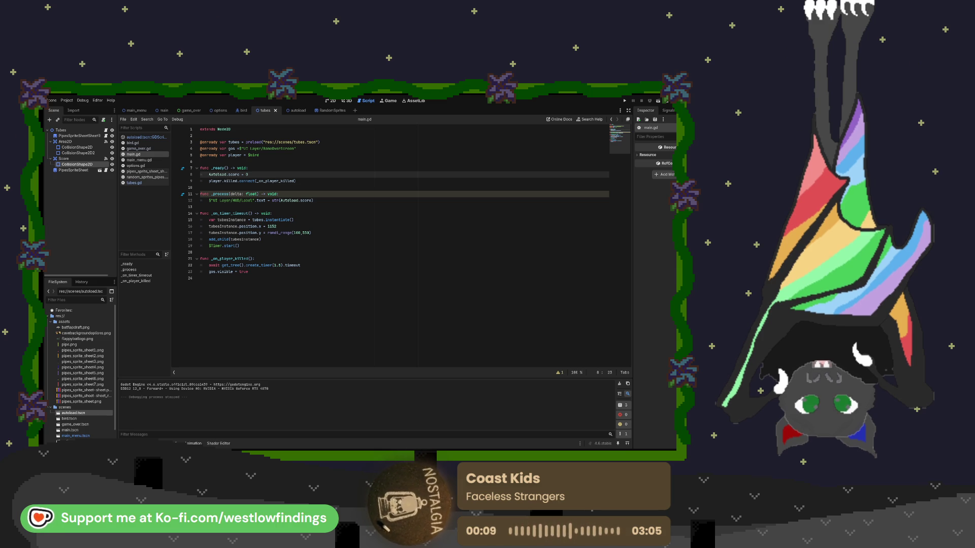
Clear the debugger's error list and ignore the unused-parameter warning for _process on line 11.
click(155, 444)
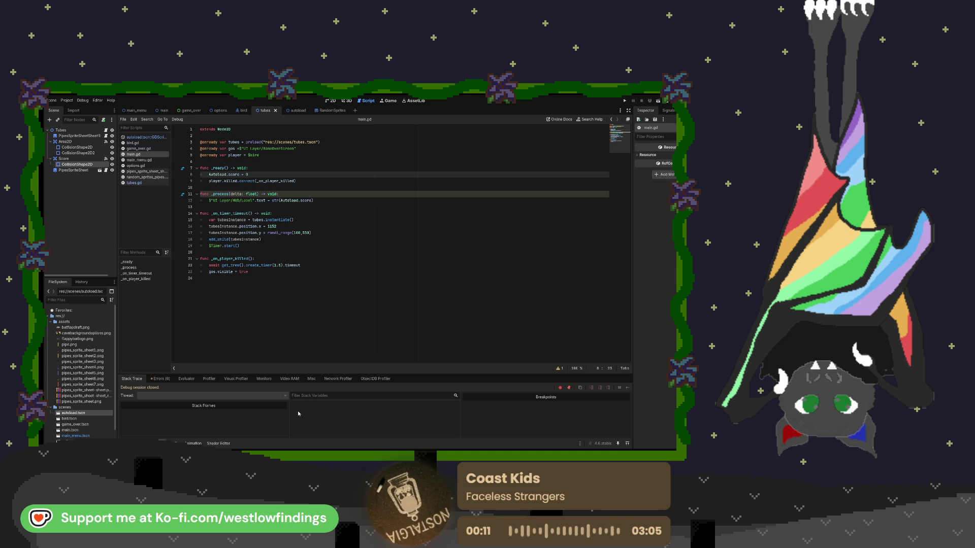
click(159, 379)
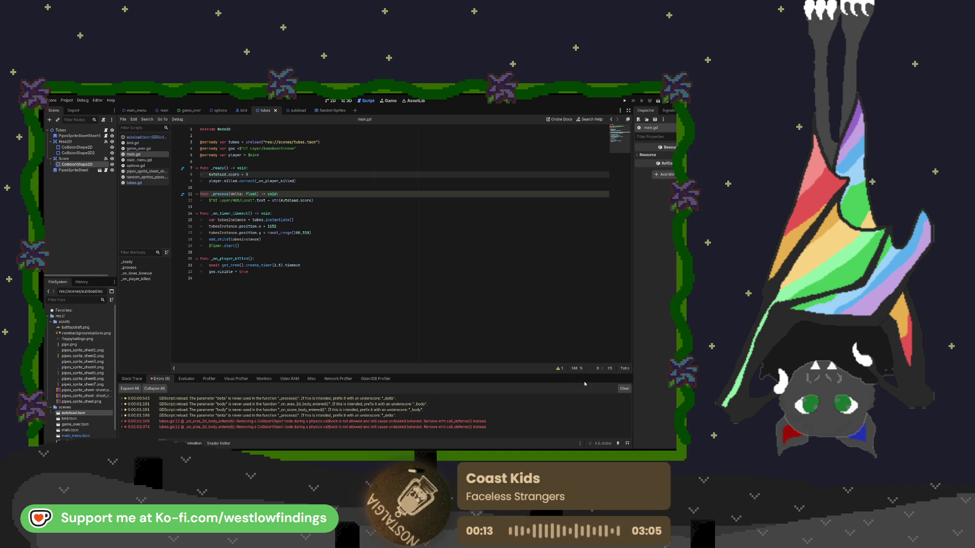
click(623, 389)
click(557, 369)
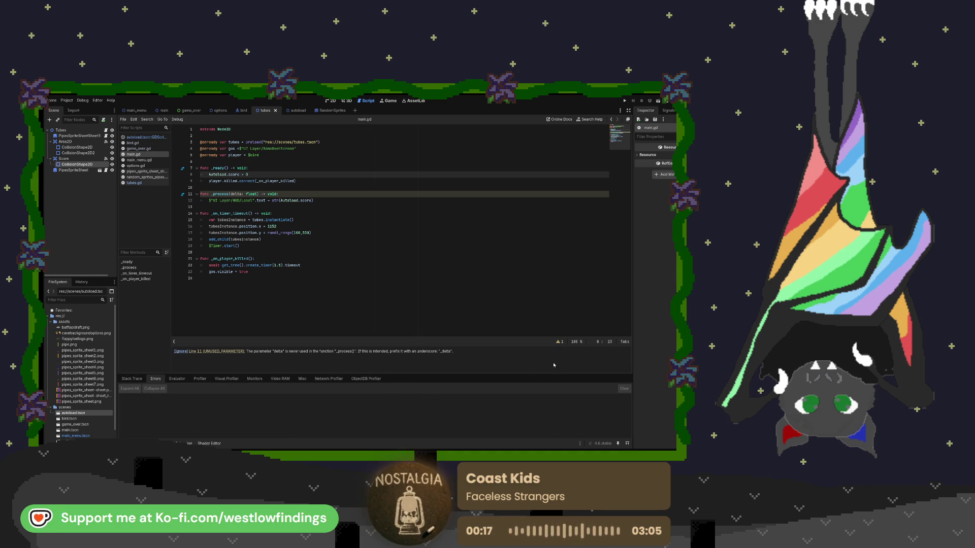
click(230, 351)
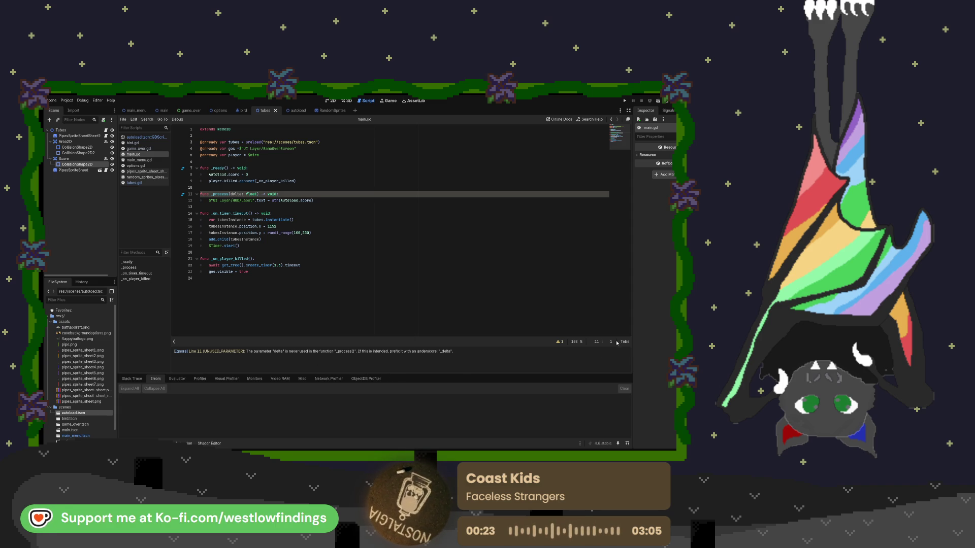
click(179, 351)
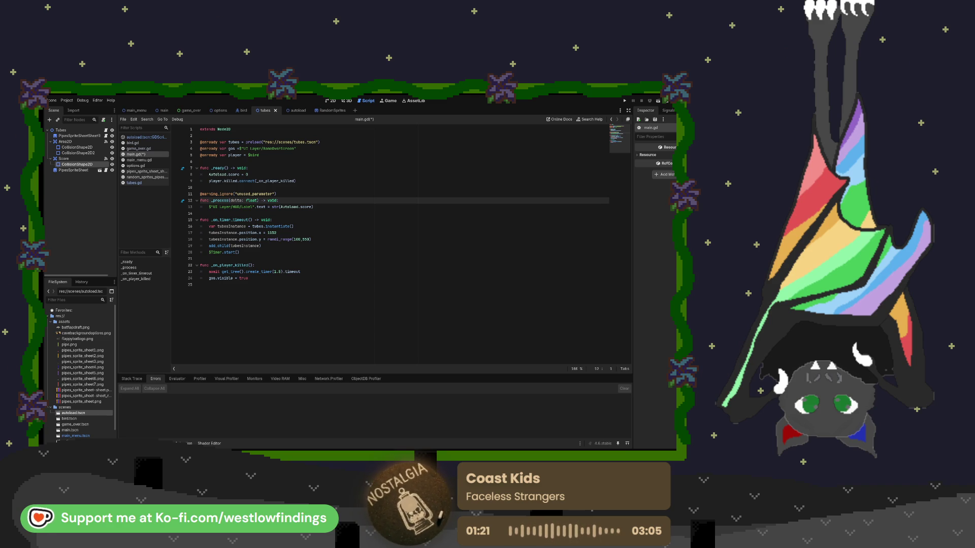
Start _on_player_killed with a line calling set_score(score) on the game-over screen.
click(259, 265)
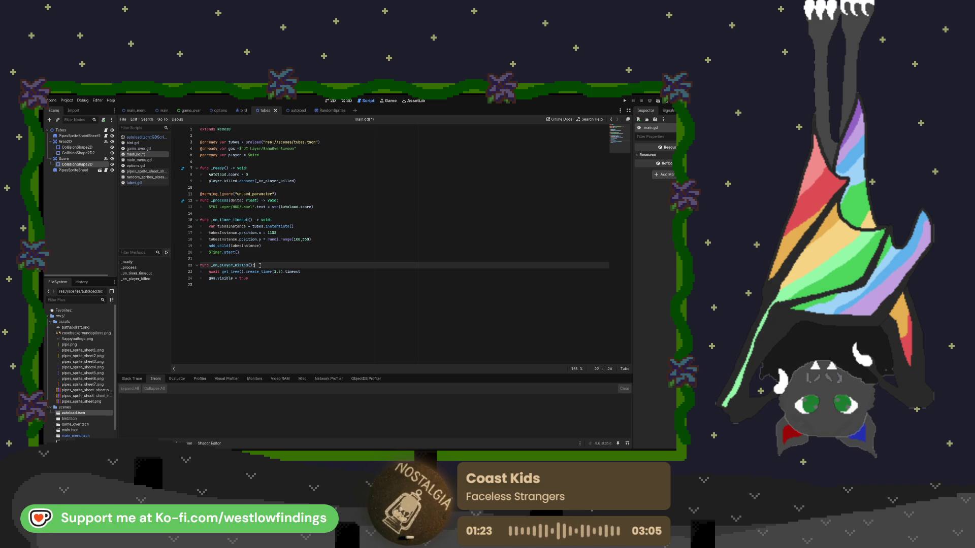
key(Return)
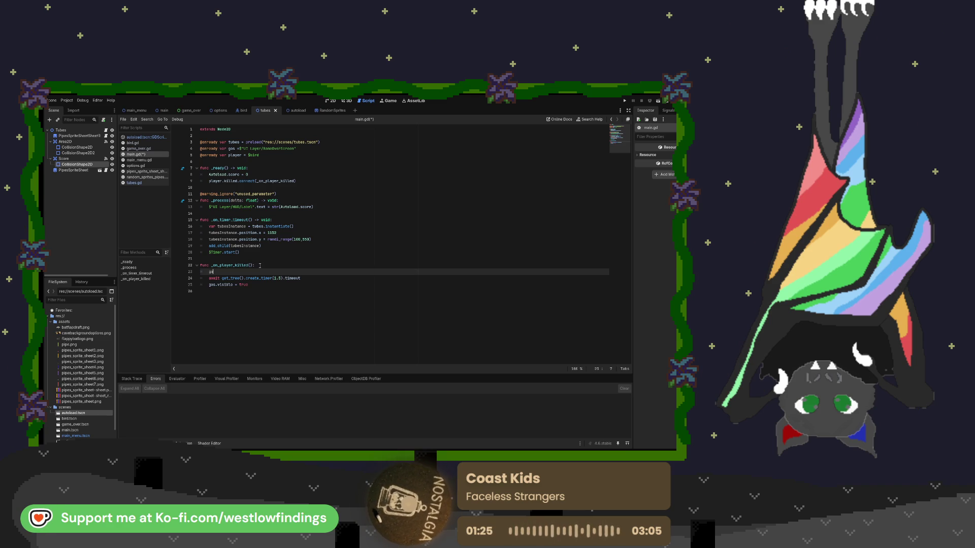
text(s)
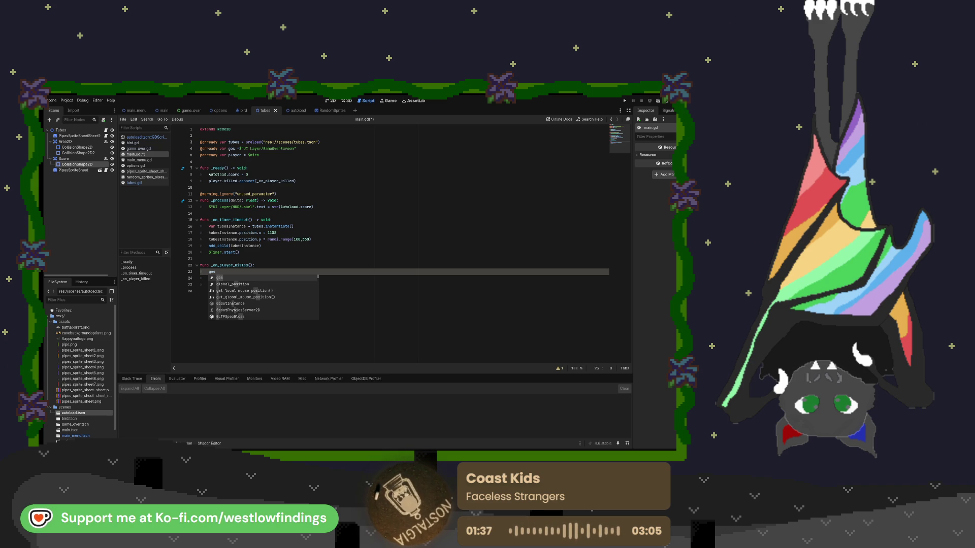
text(.set_score(score))
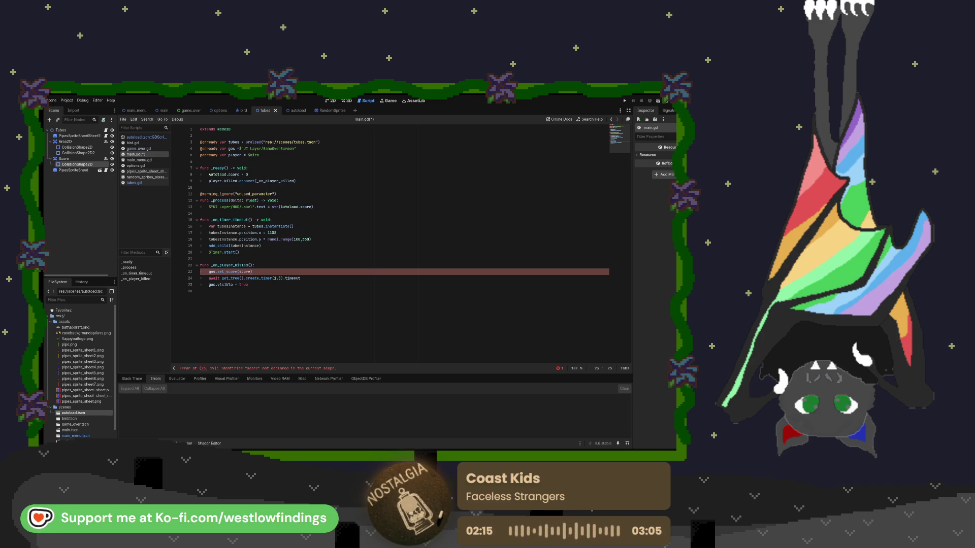
click(227, 162)
key(Return)
key(Return)
key(Up)
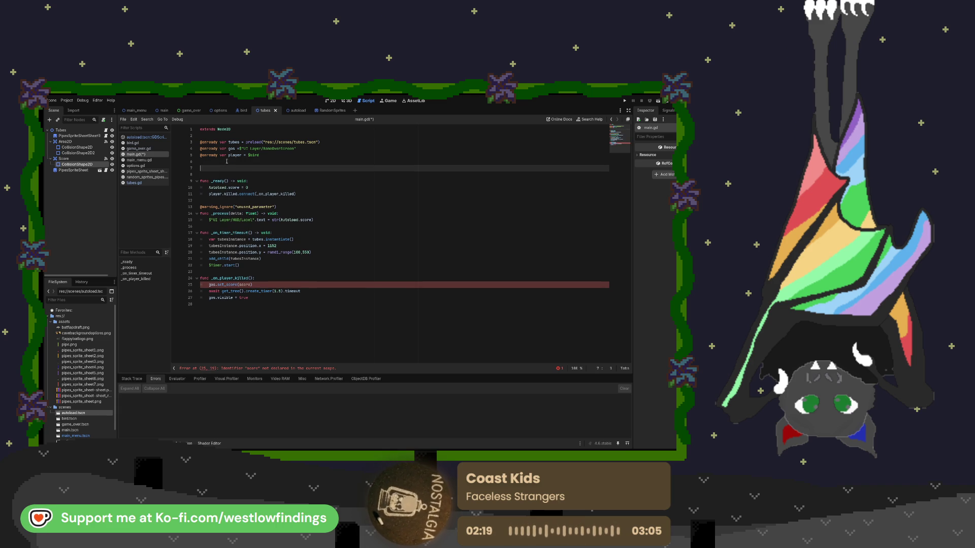
text(var)
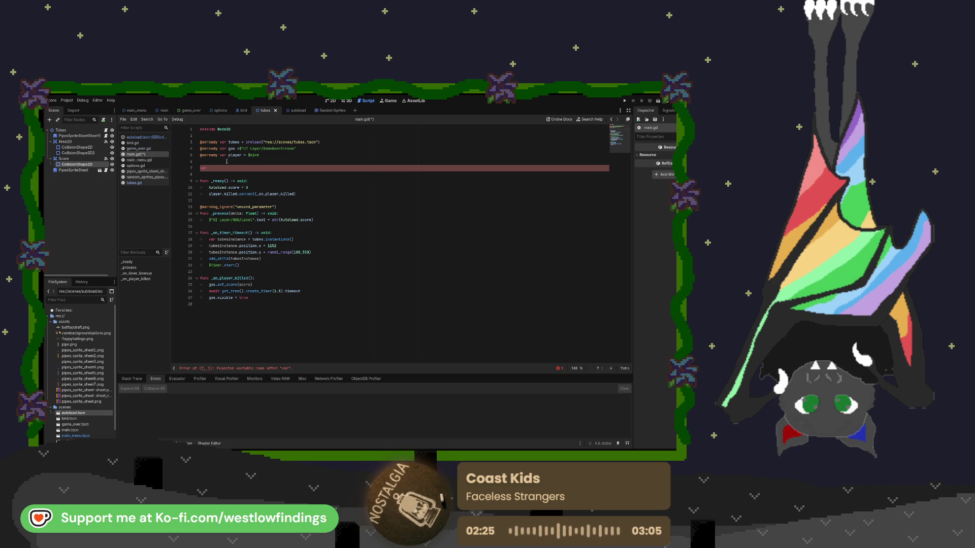
text(player = null)
Declare 'var score := 0' with a setter doing score = value and hud.score = score.
key(Return)
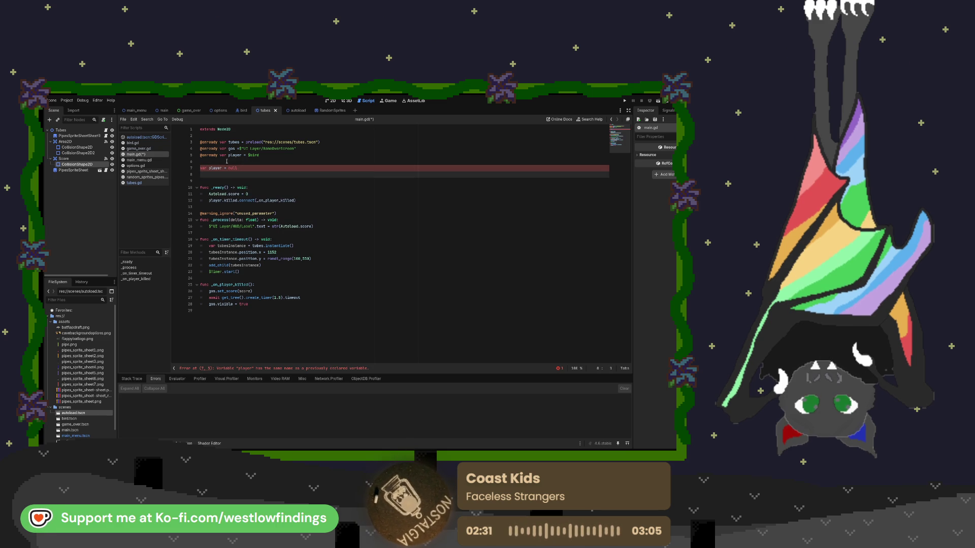
text(var)
key(BackSpace)
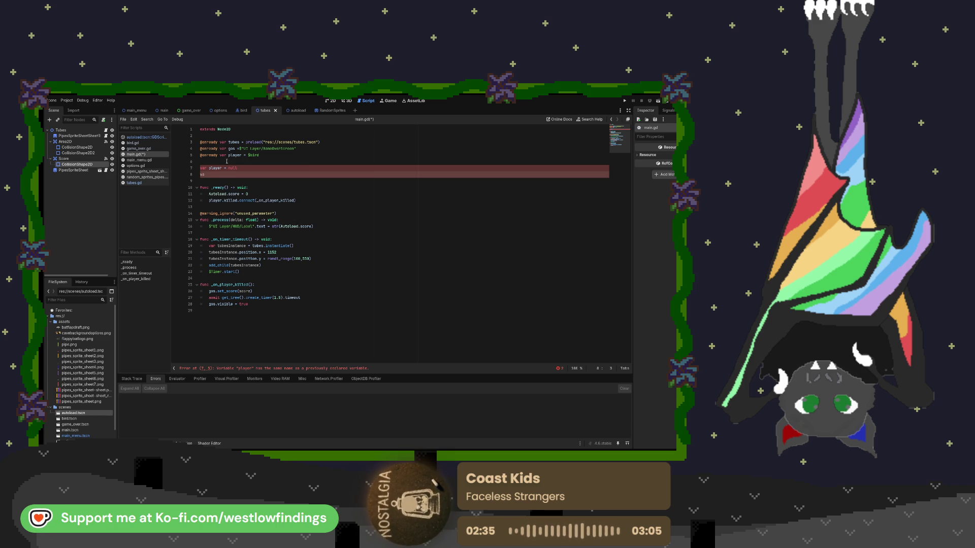
text(r score)
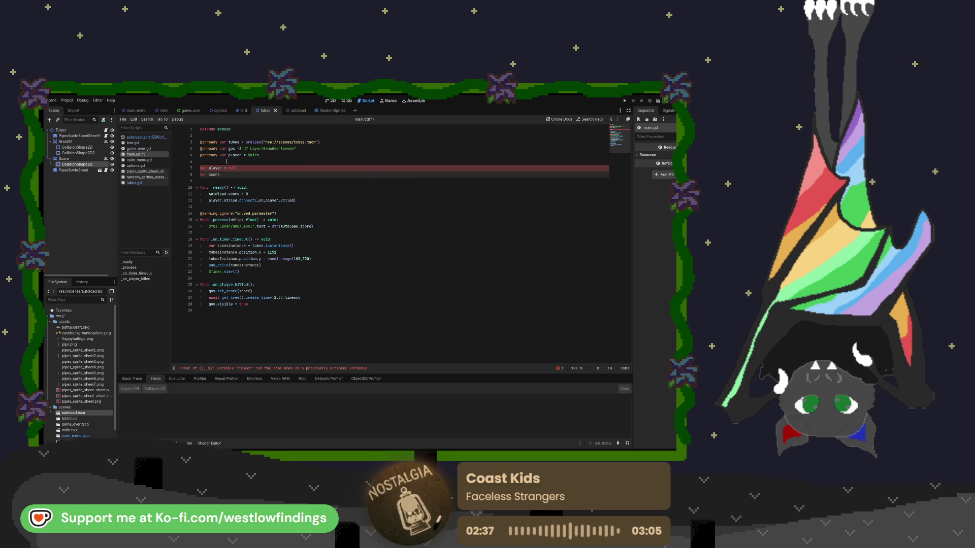
text( :=)
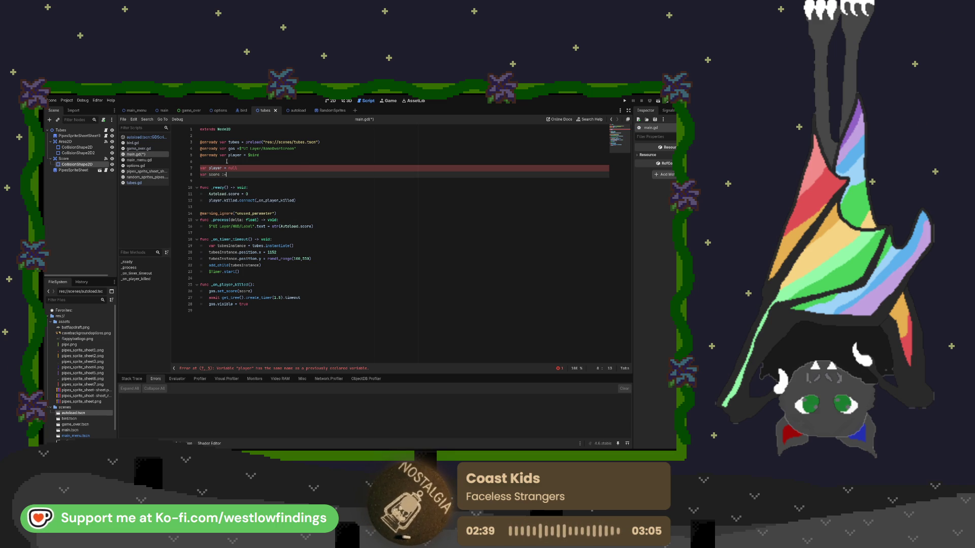
text( 0)
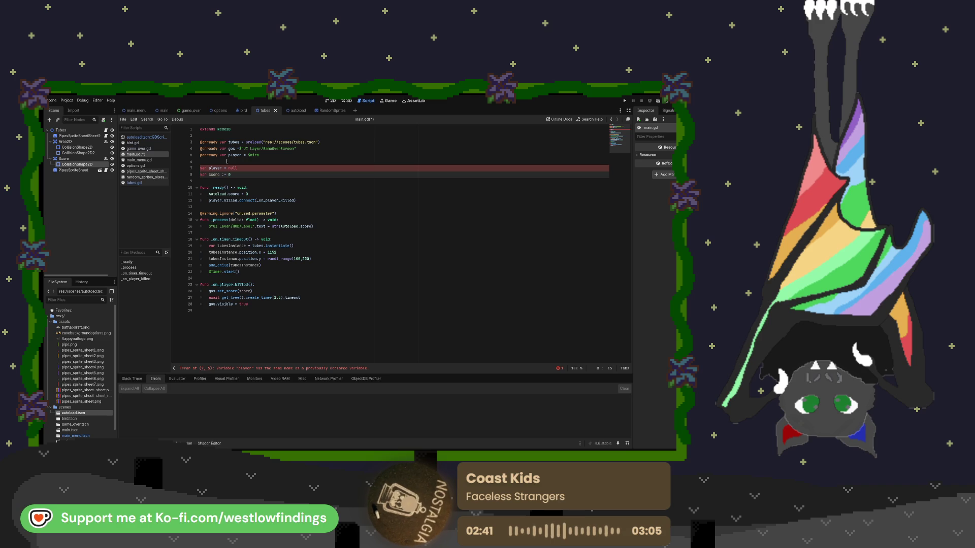
key(Return)
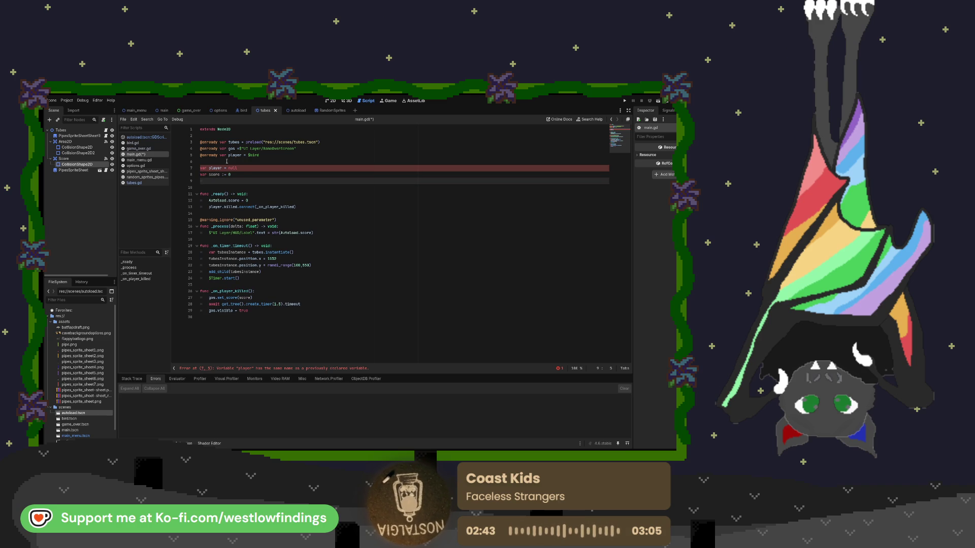
text(varset)
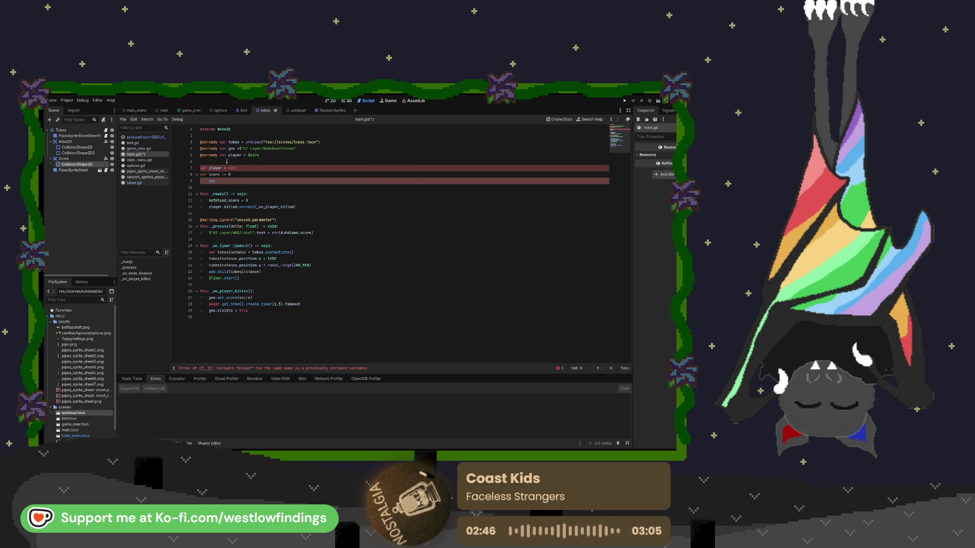
text(())
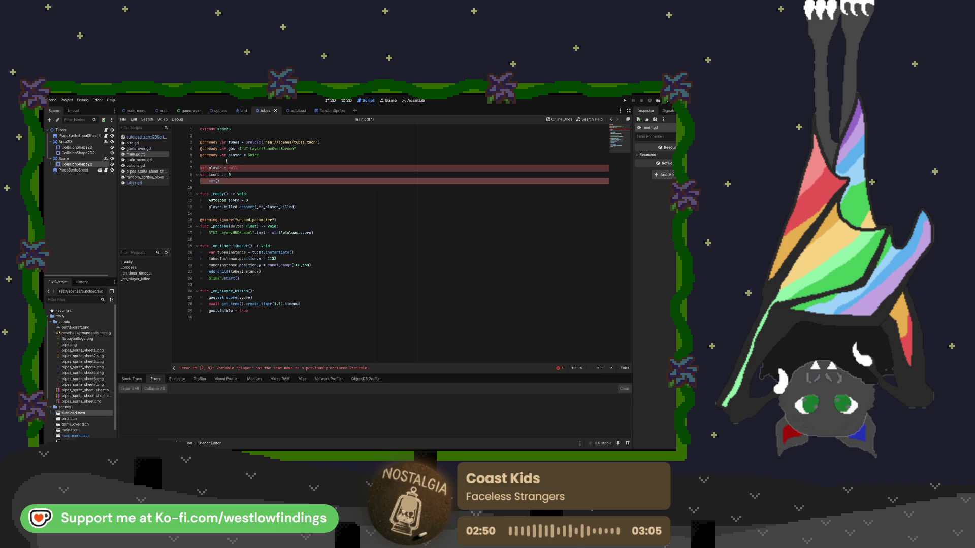
text(value)
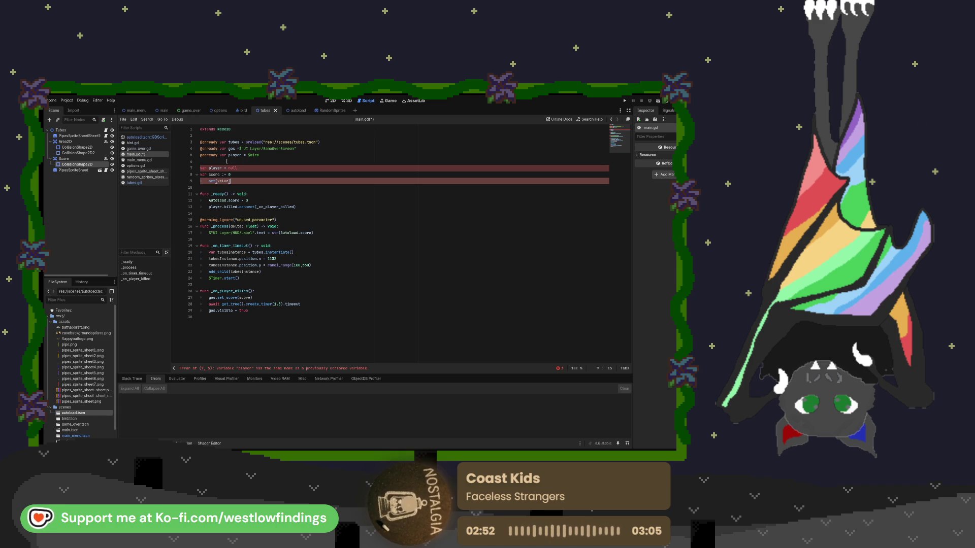
text(:)
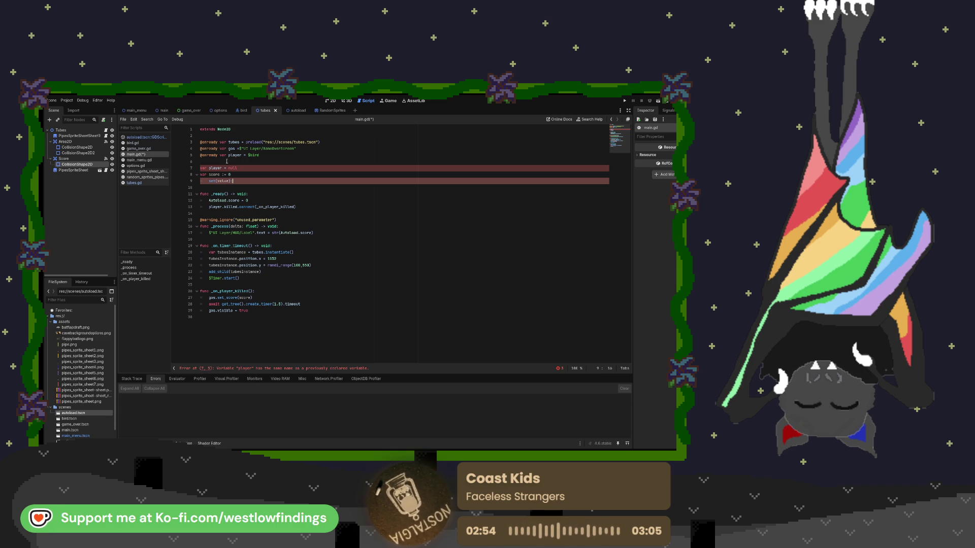
key(Return)
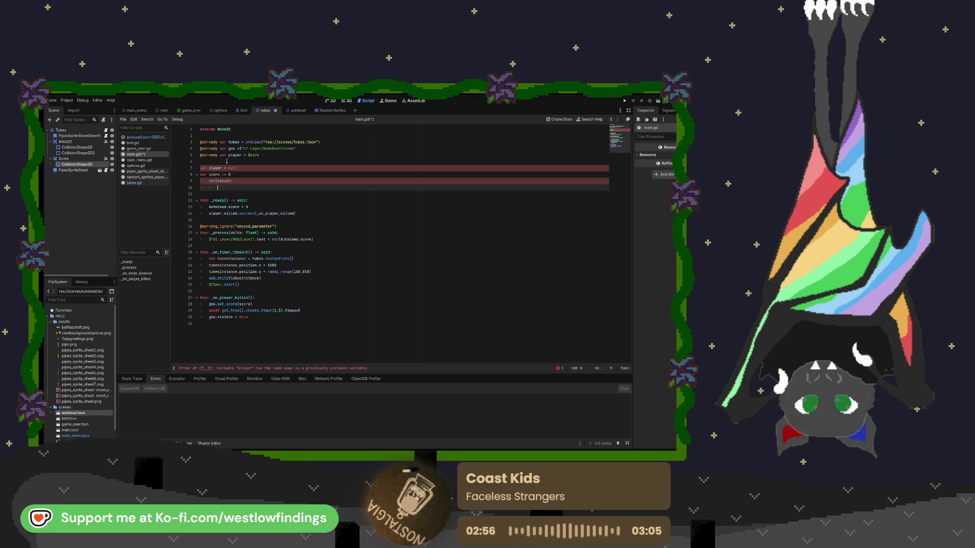
text(score = )
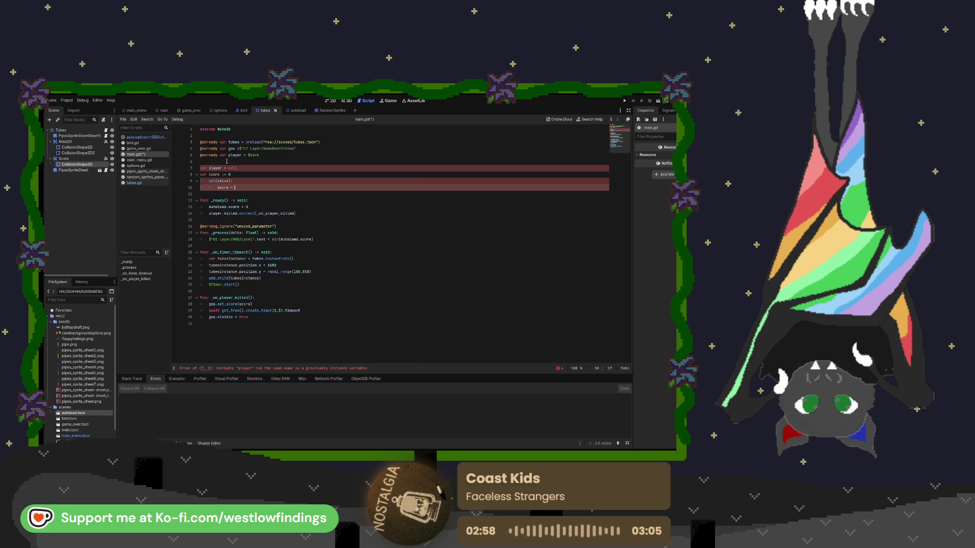
text(value)
key(Return)
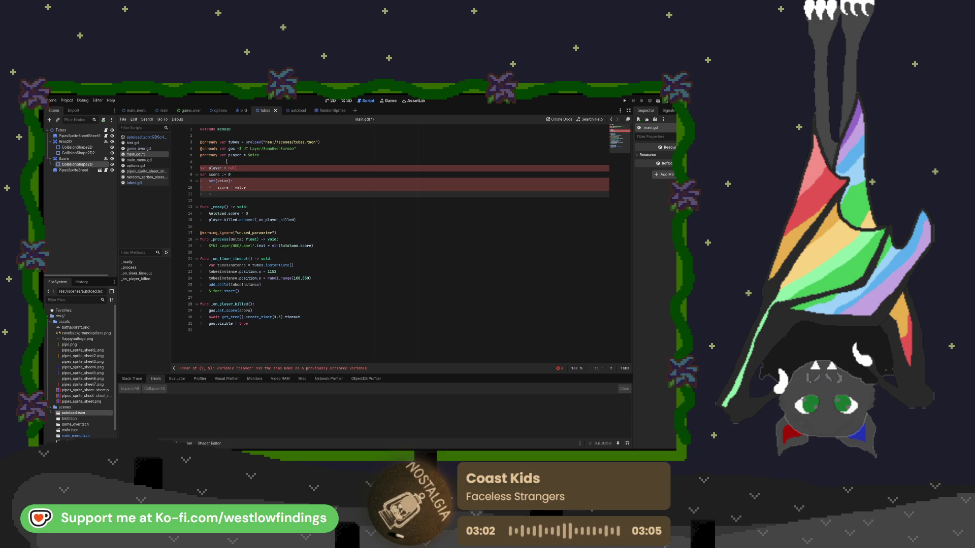
text(hud.score)
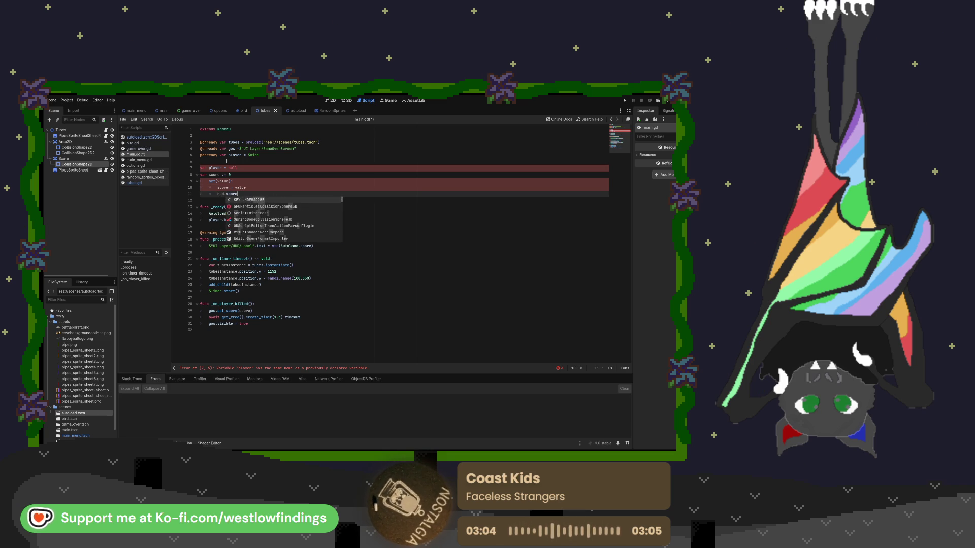
key(Escape)
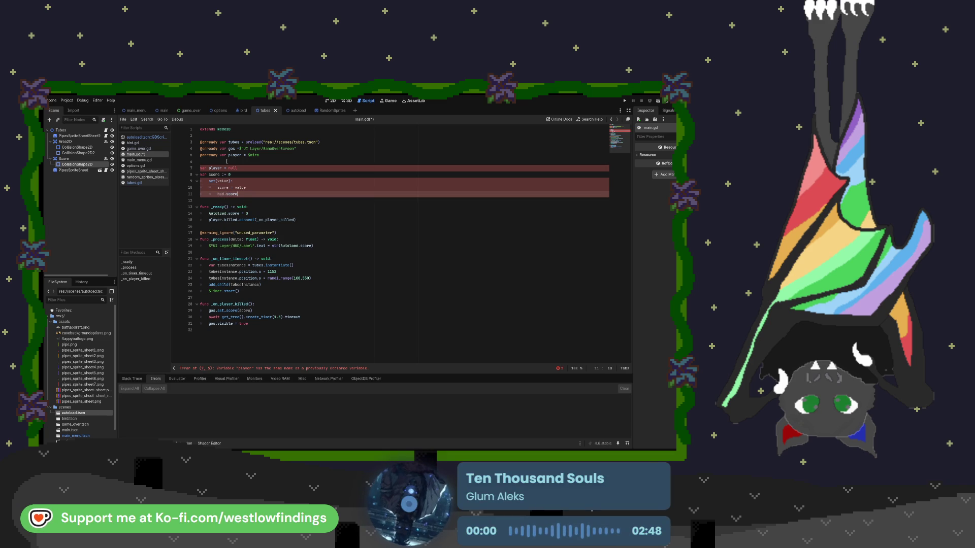
text(= score)
Delete the redundant player variable declaration and its leftover empty line.
click(238, 168)
key(BackSpace)
key(BackSpace)
key(BackSpace)
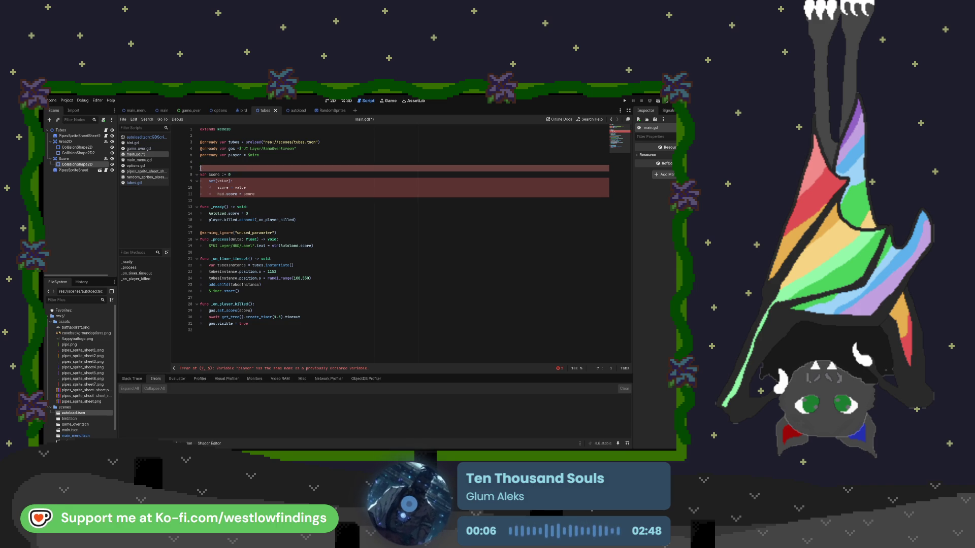
key(BackSpace)
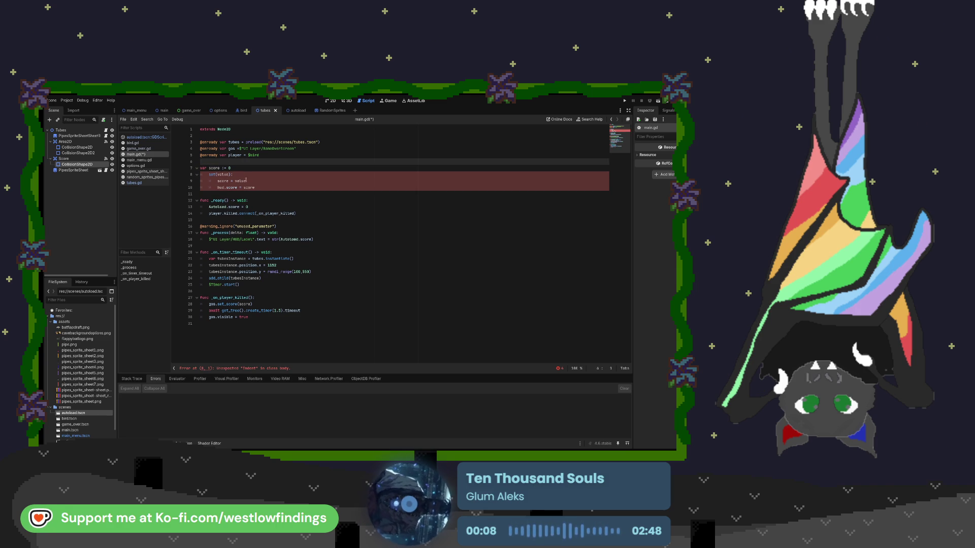
click(259, 188)
drag(259, 188, 223, 188)
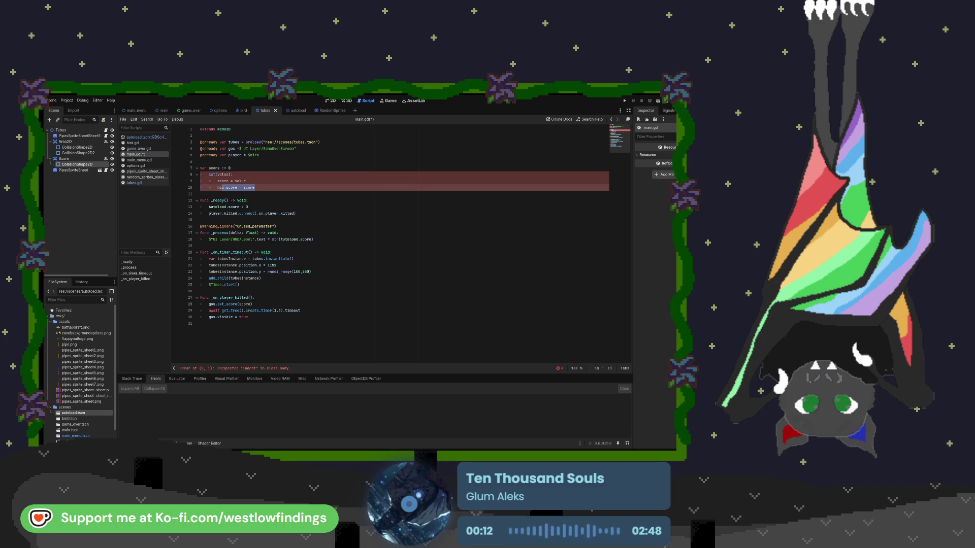
click(258, 188)
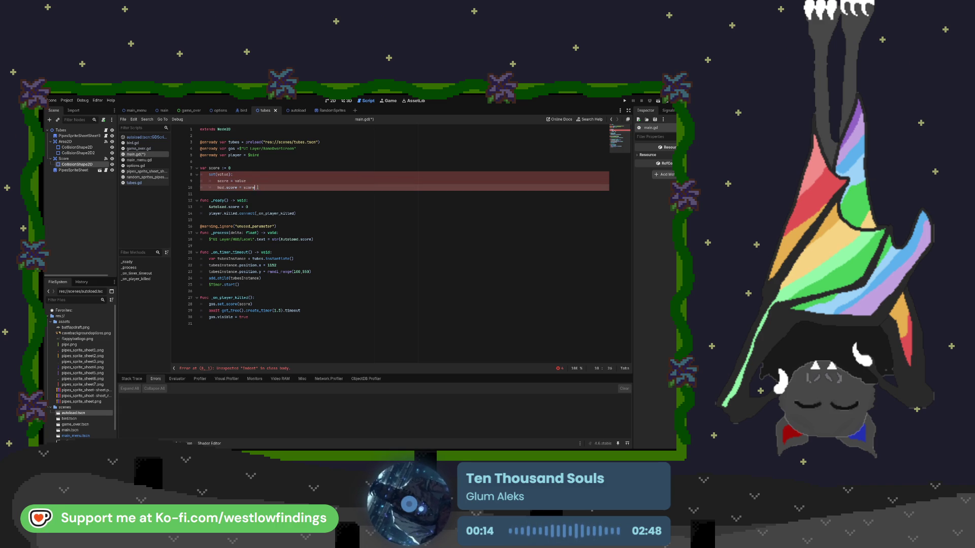
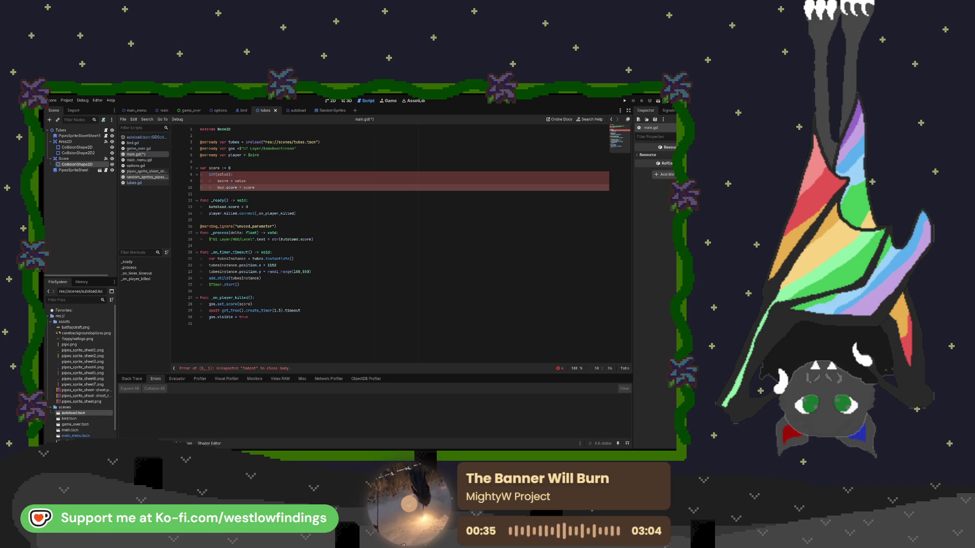
In bird.gd, add a new line after move_and_slide() starting 'global_position = global_position'.
click(152, 144)
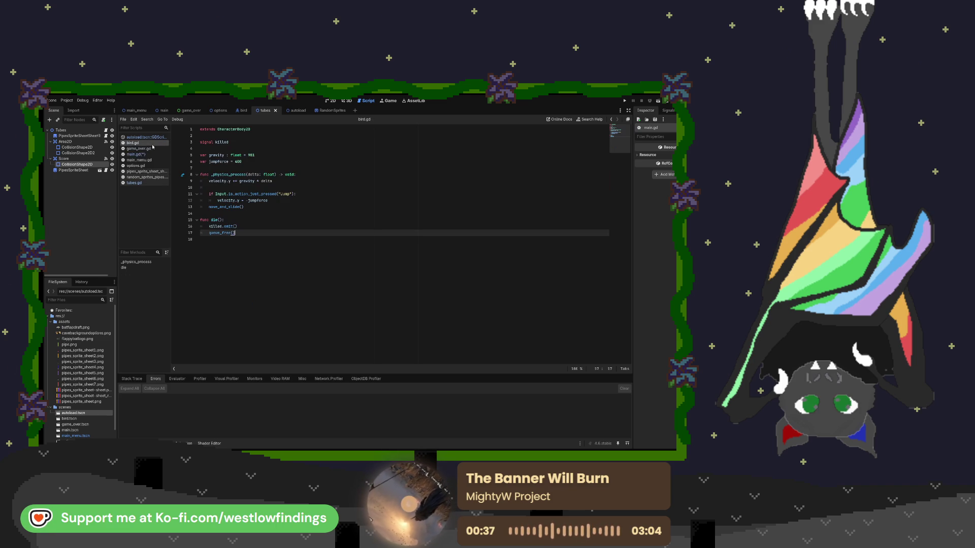
click(275, 208)
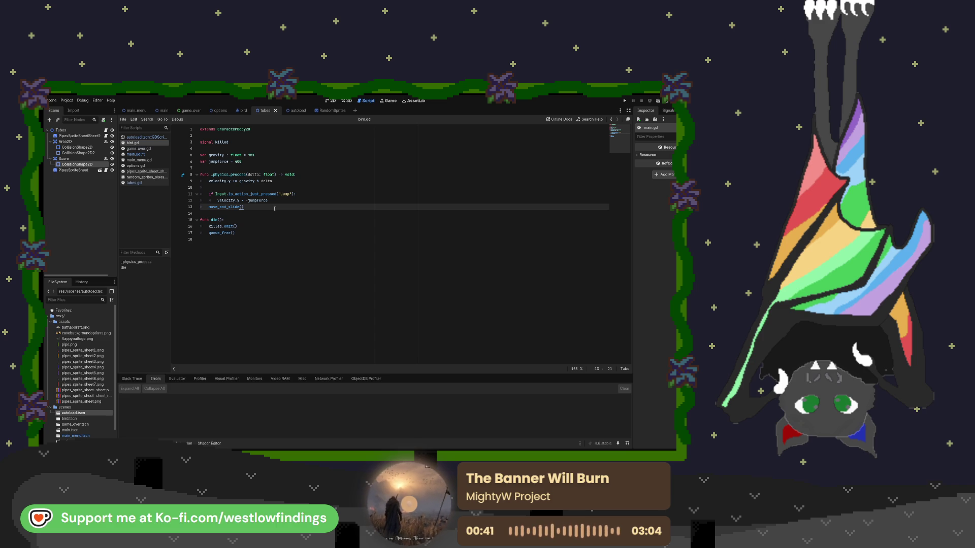
key(Return)
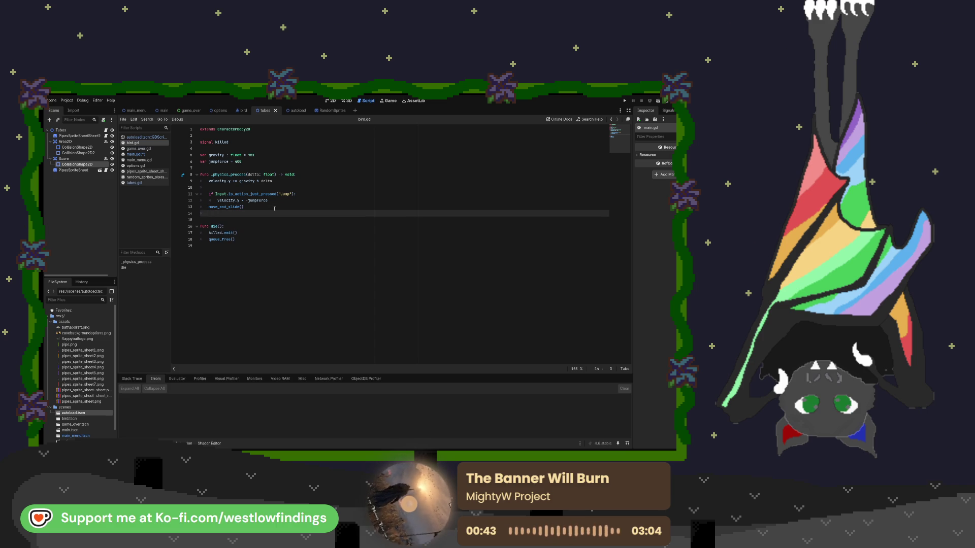
key(Return)
text(glo)
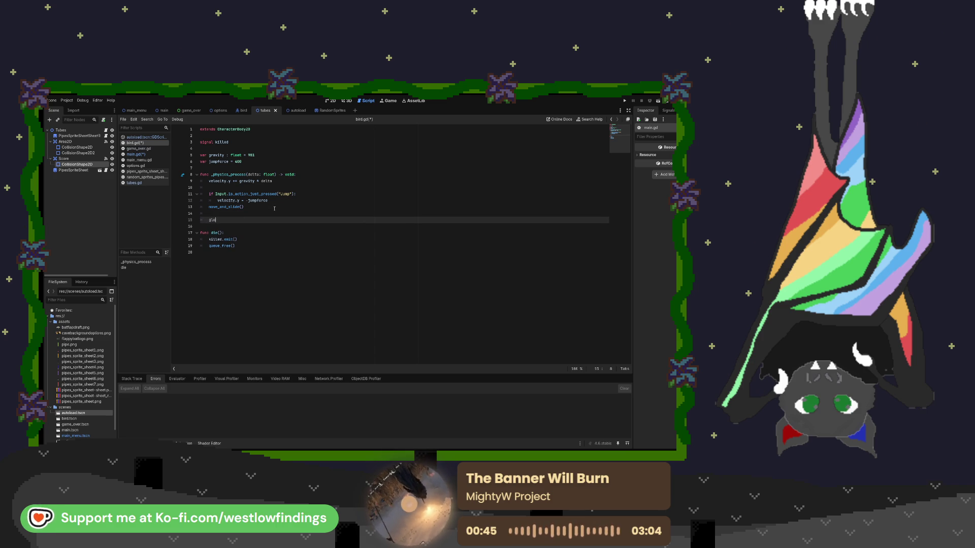
text(bal)
key(Return)
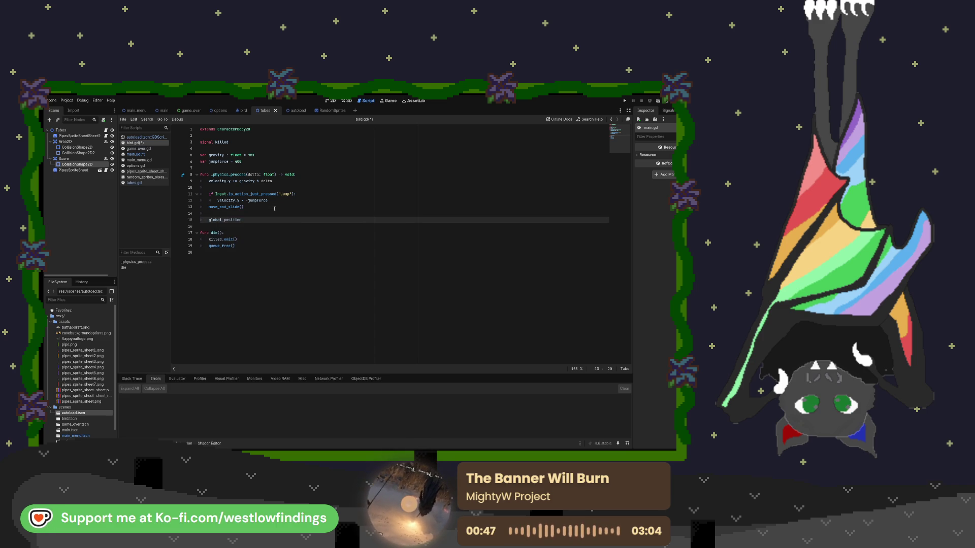
text( = )
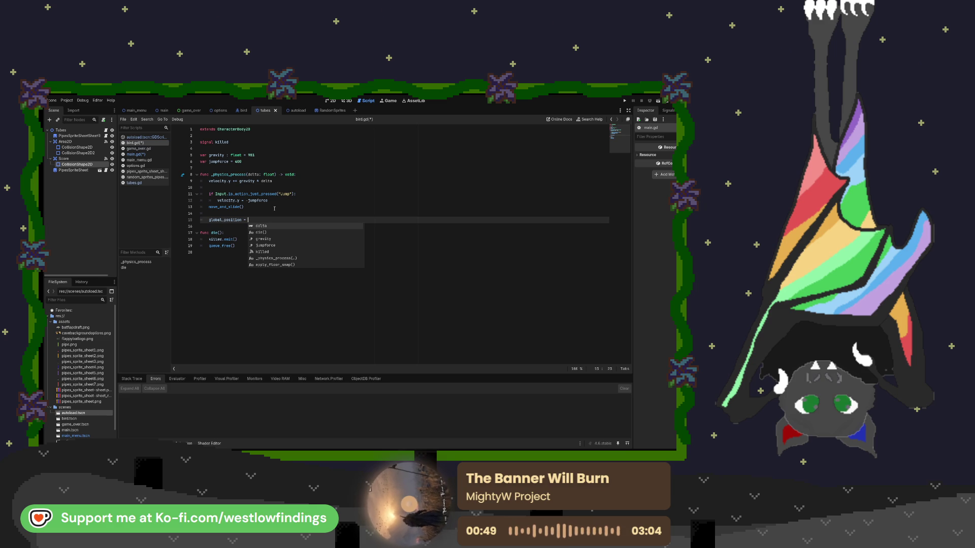
text(gla)
key(BackSpace)
text(obal)
key(Return)
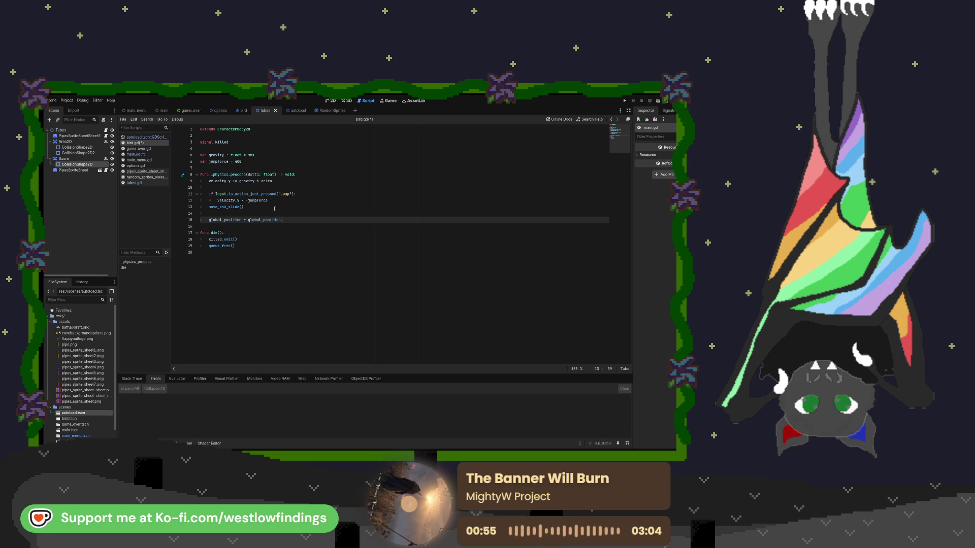
Finish the line as '.clamp(Vector2.ZERO, get_viewport_rect().size)', then save and run the game.
text(clamp(V)
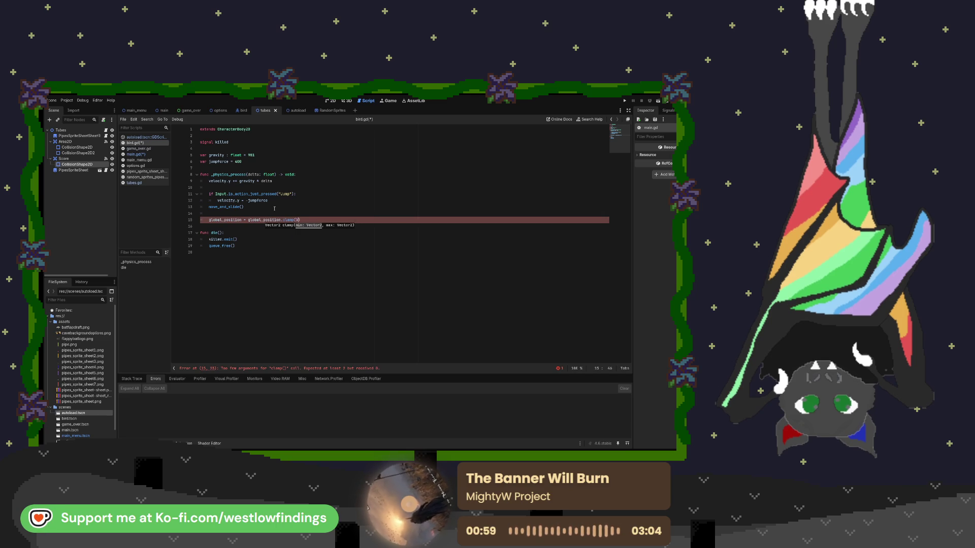
text(ector)
key(Return)
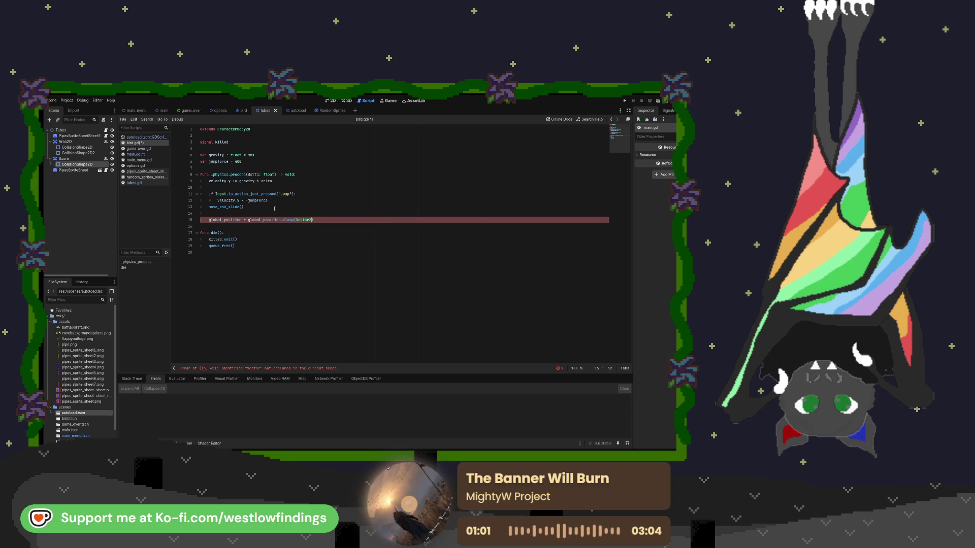
text(.)
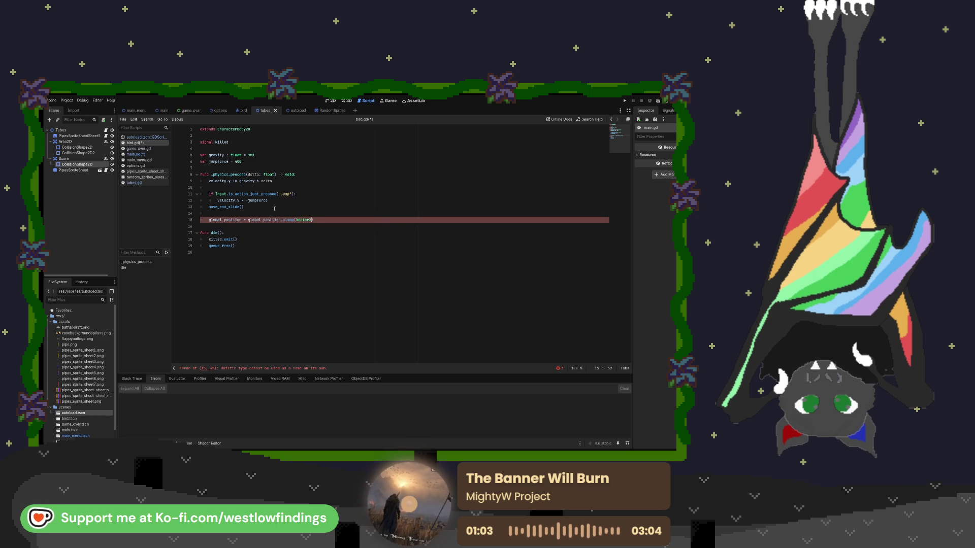
text(Z)
key(Return)
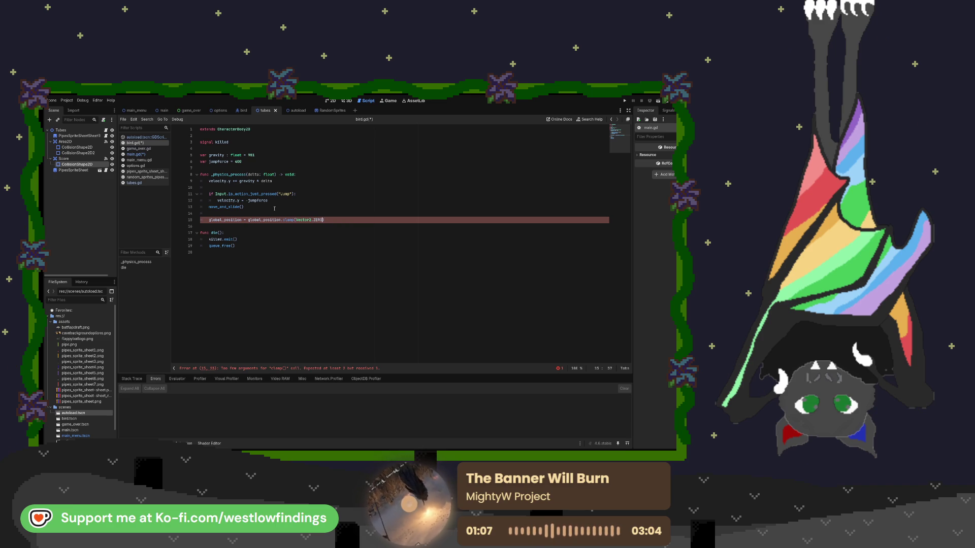
text(, ge)
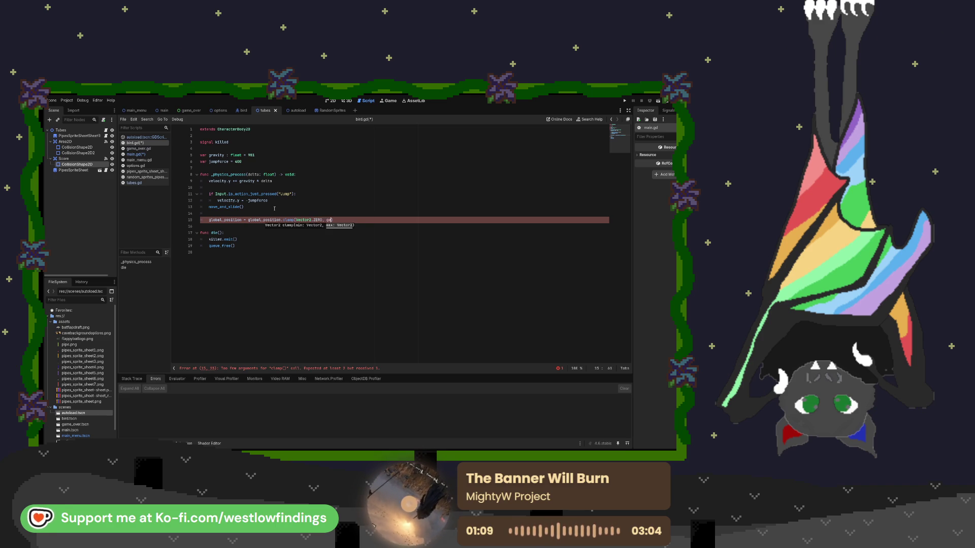
text(t_viewpo)
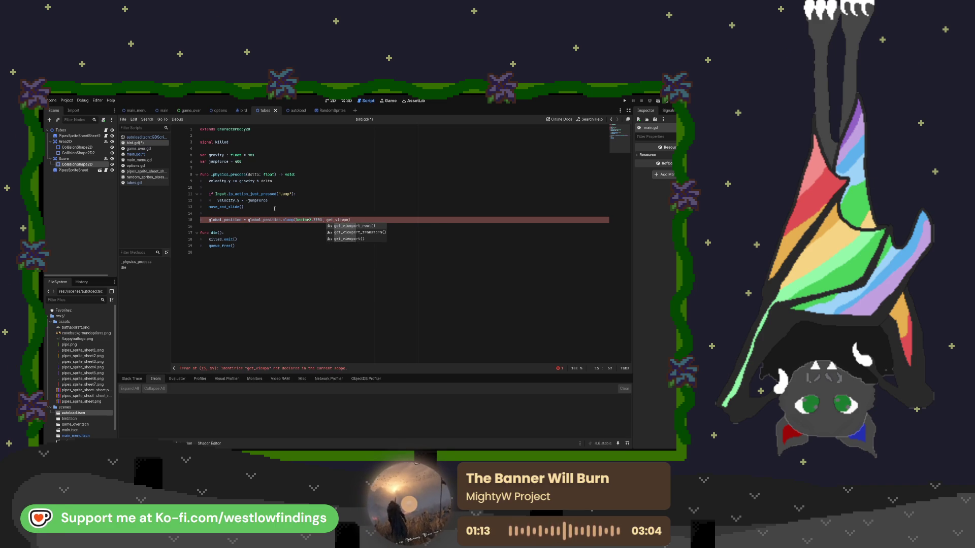
key(Return)
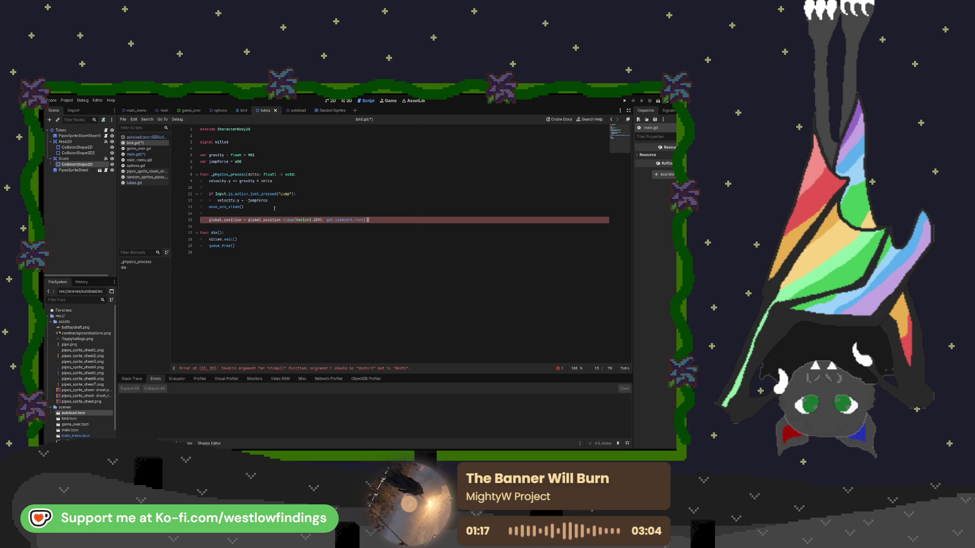
text(.si)
key(Return)
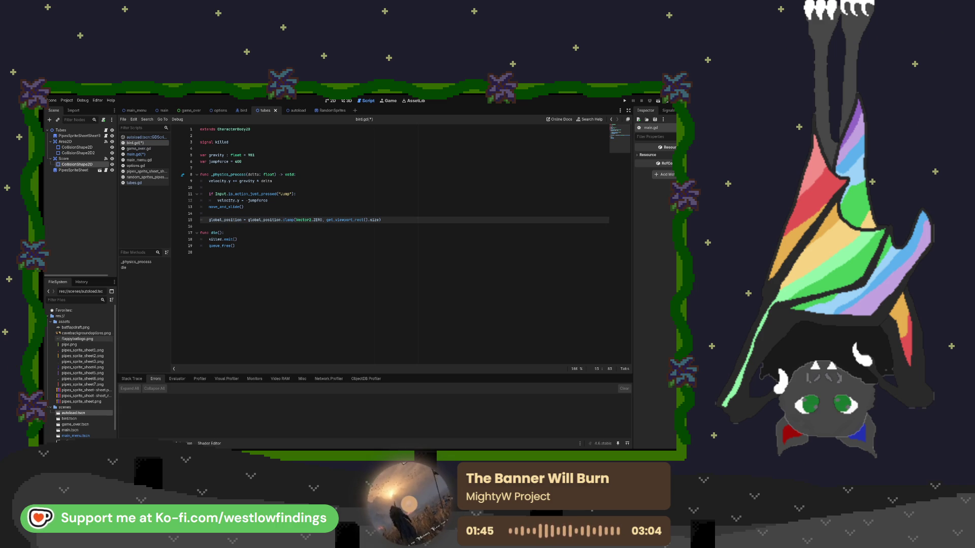
key(F5)
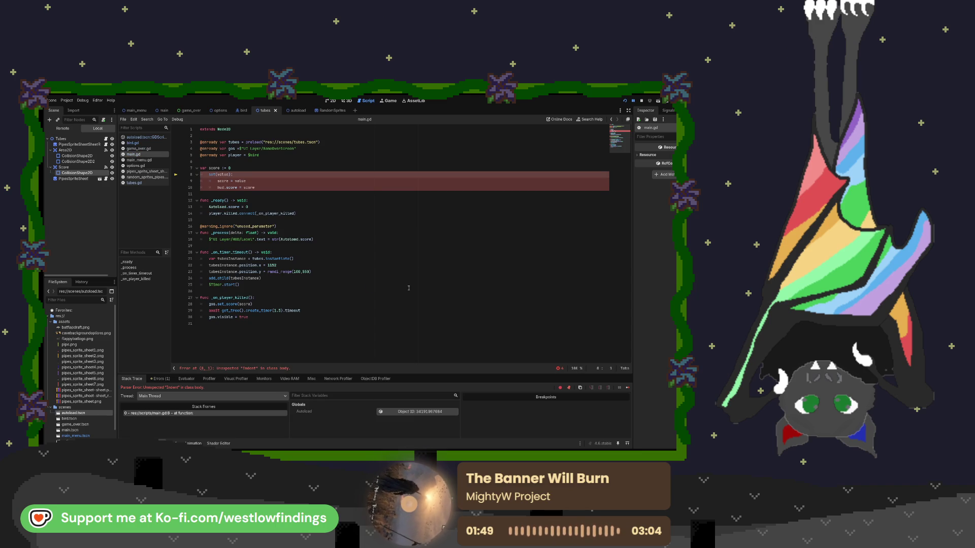
Delete the broken score set() block on lines 8–10 of main.gd and save the script.
click(265, 187)
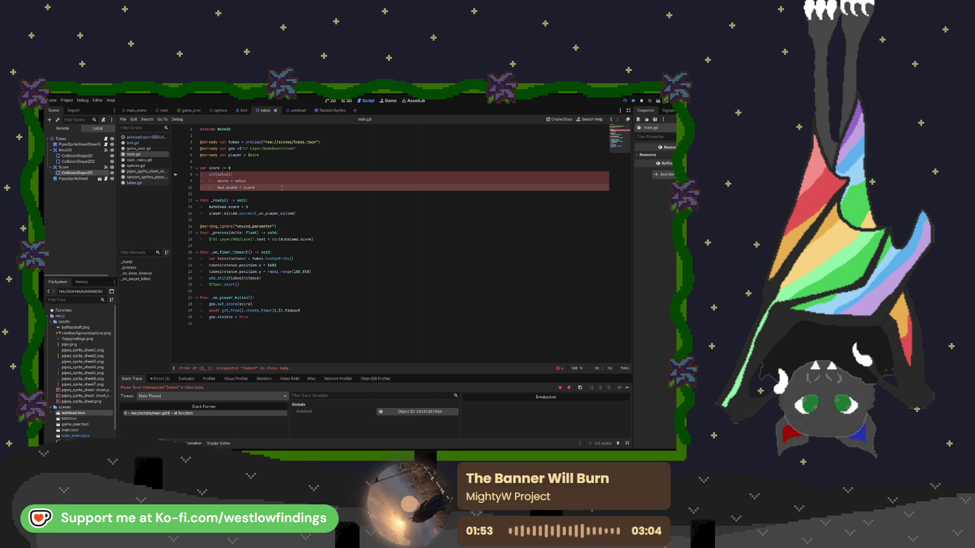
drag(255, 188, 197, 177)
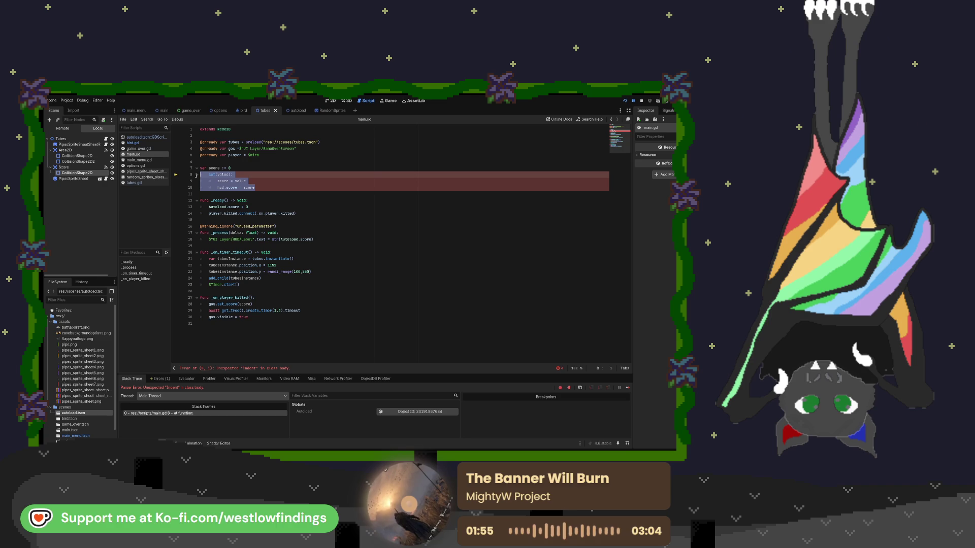
key(BackSpace)
key(BackSpace)
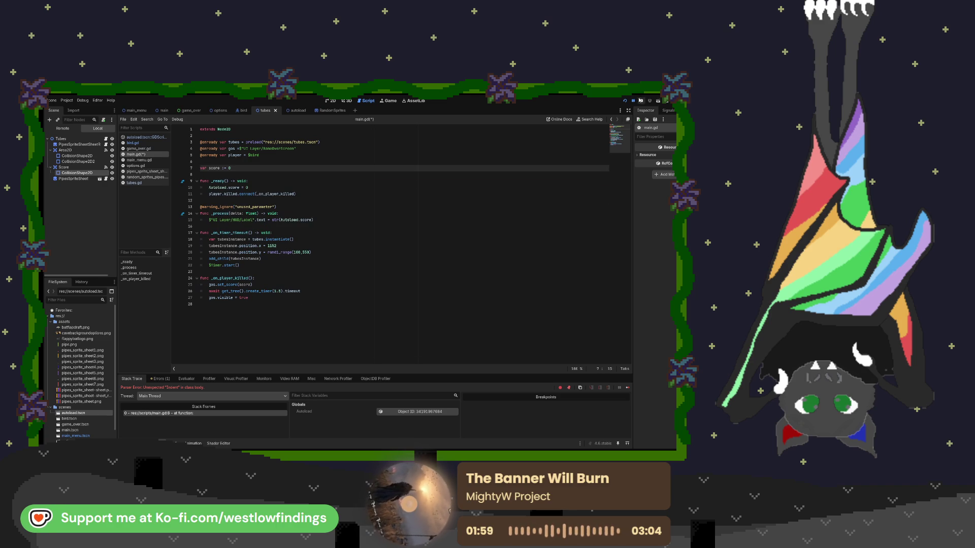
click(641, 101)
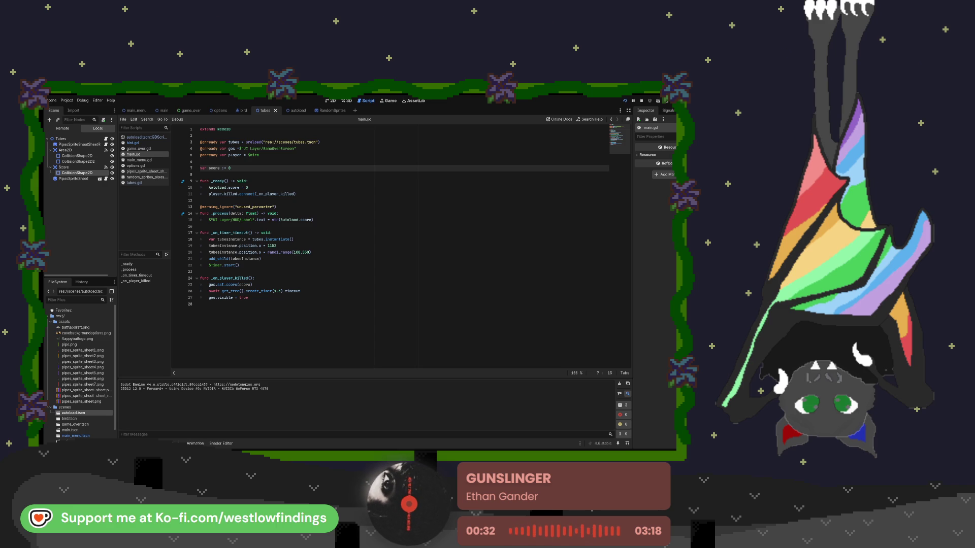
Stop the game, run the project again, then switch to the game_over scene.
key(F8)
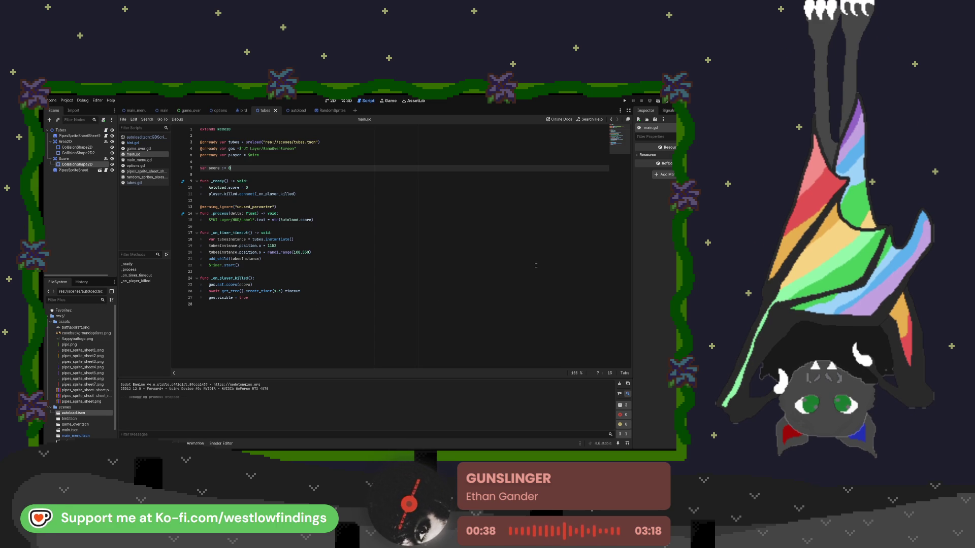
key(F5)
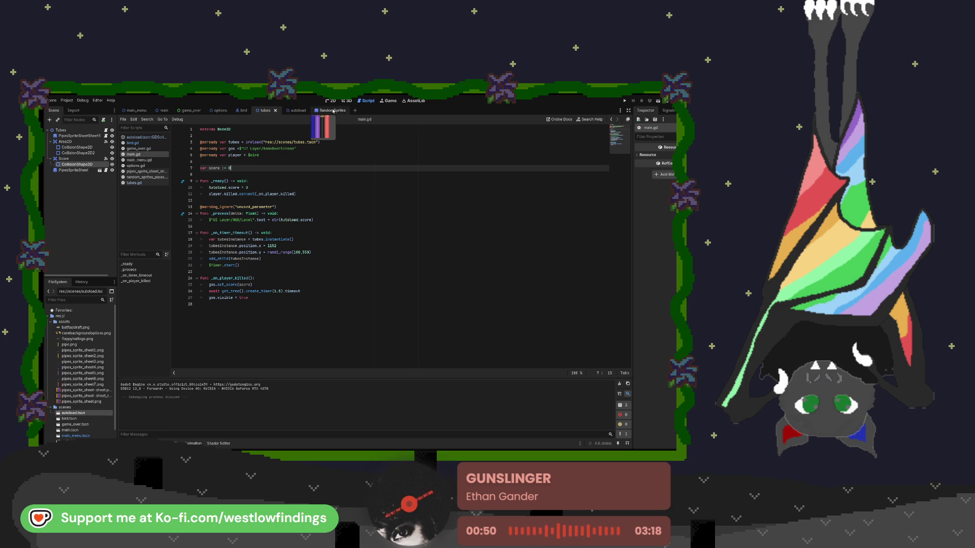
click(189, 111)
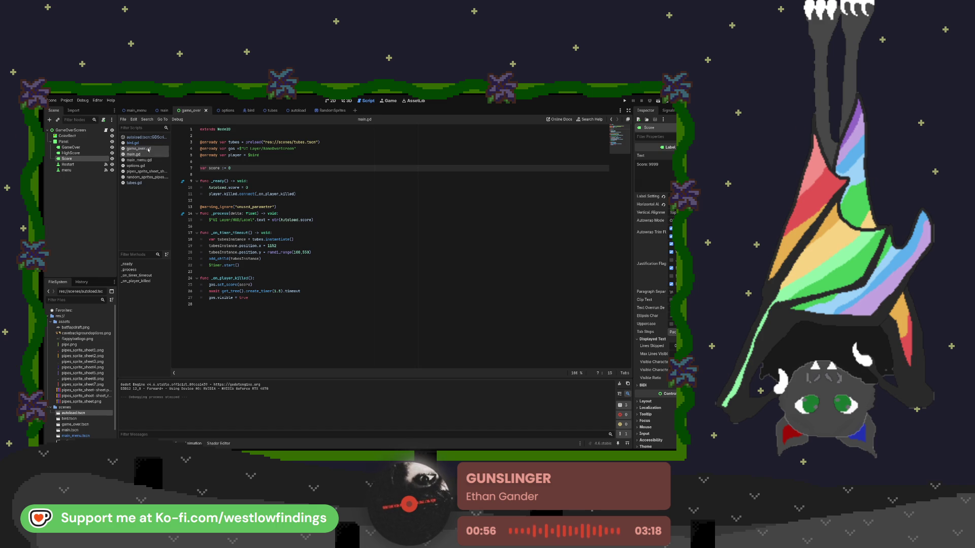
click(149, 150)
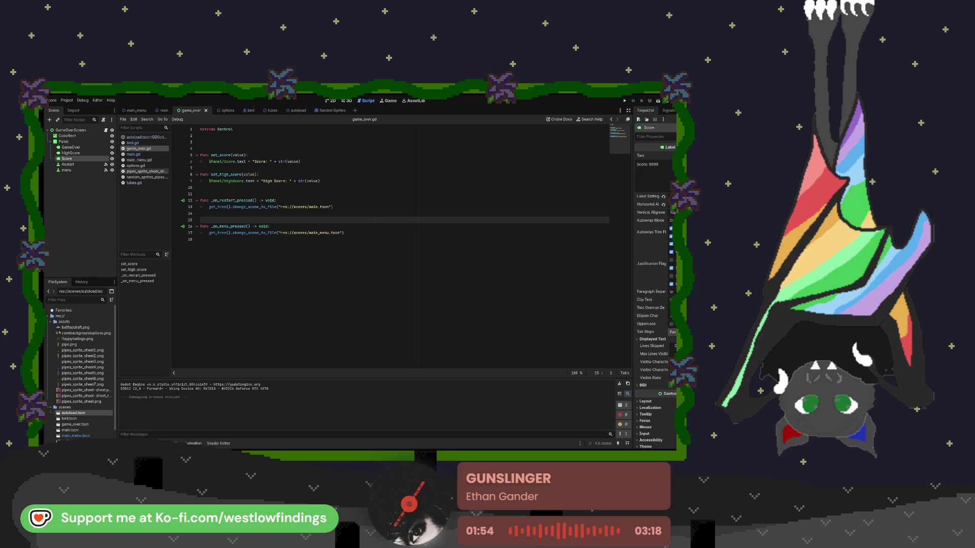
click(144, 154)
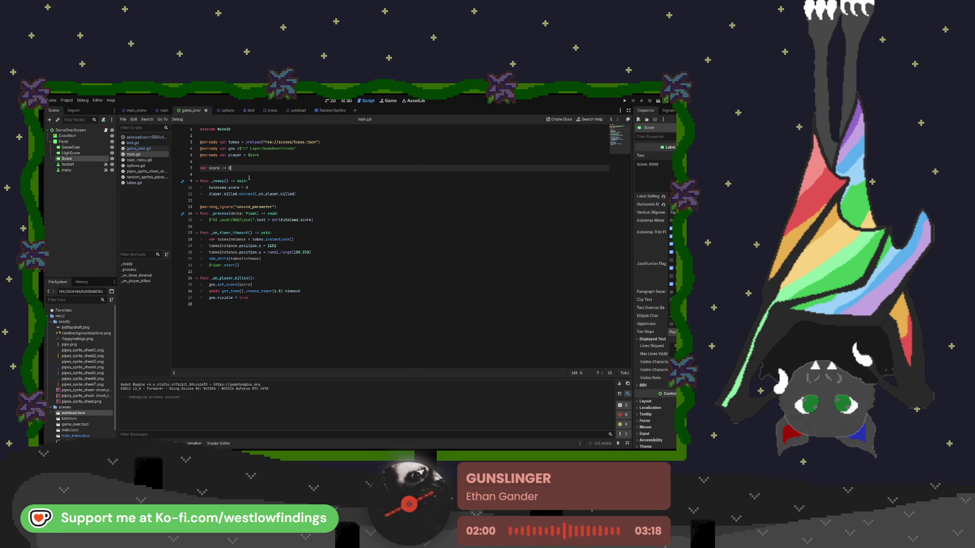
key(Down)
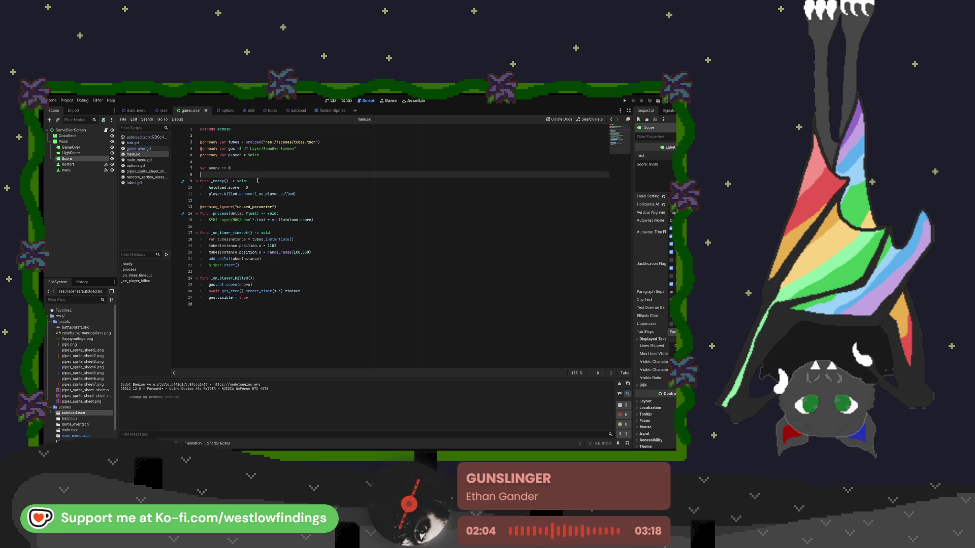
click(242, 168)
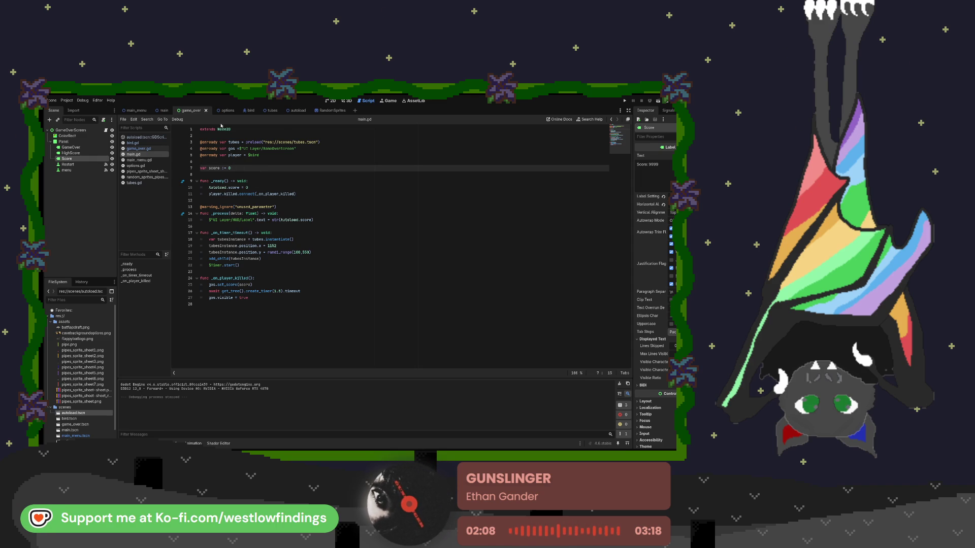
click(267, 110)
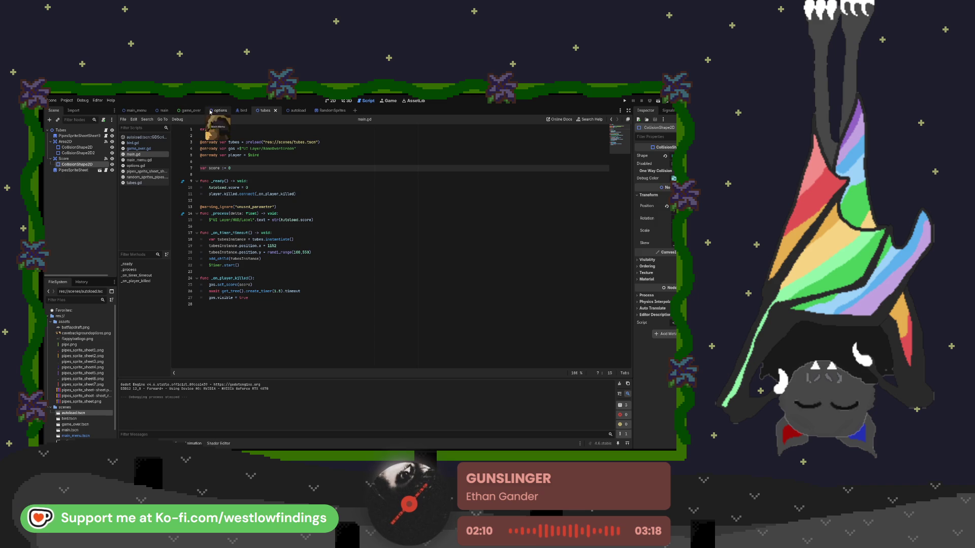
click(191, 110)
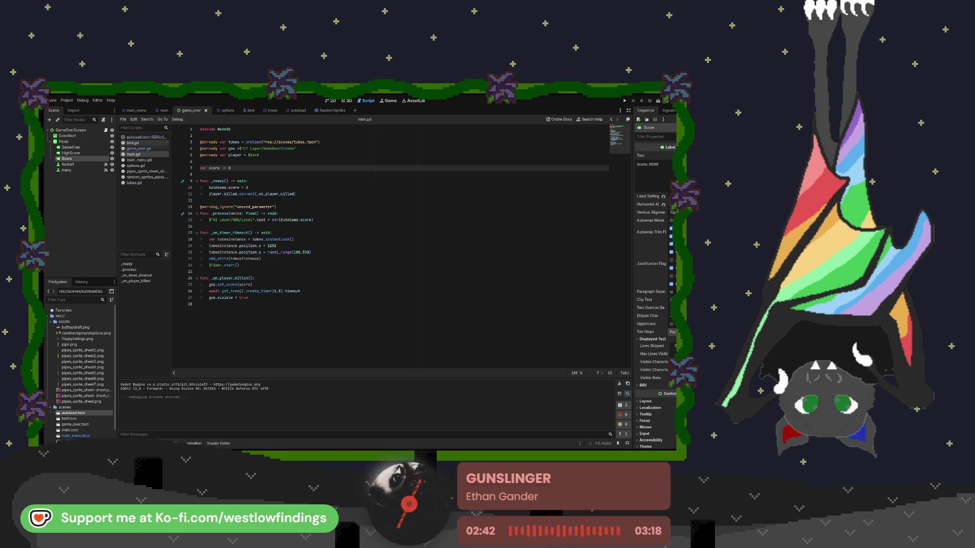
click(146, 166)
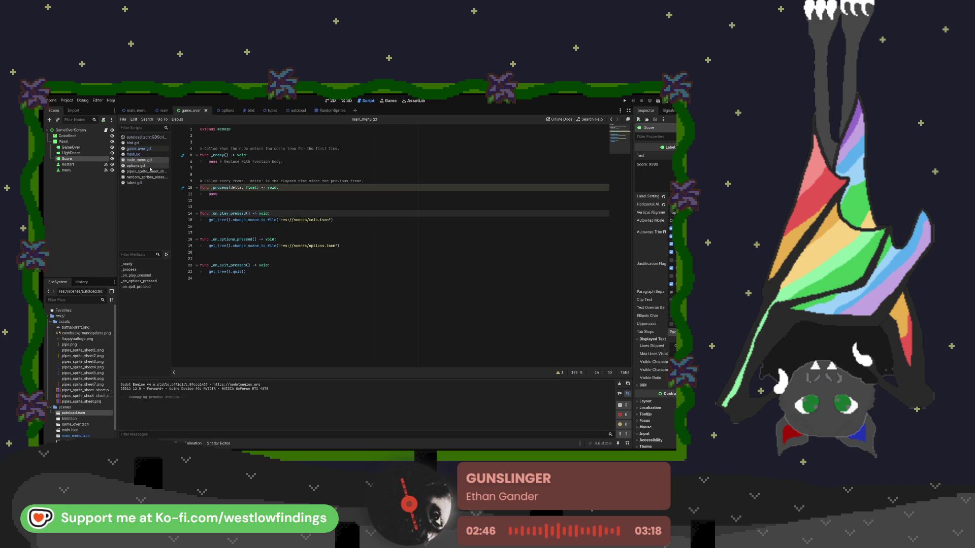
click(149, 171)
click(148, 177)
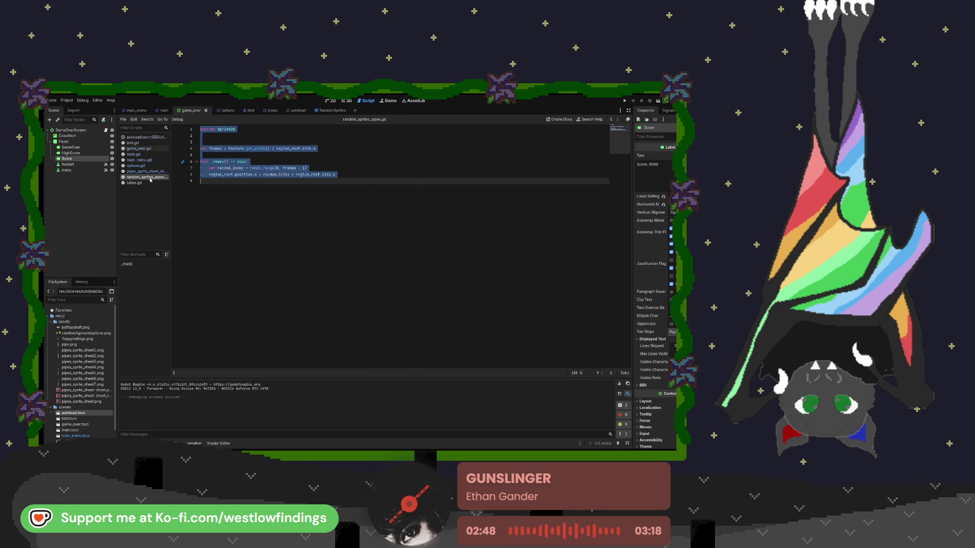
click(148, 183)
click(151, 177)
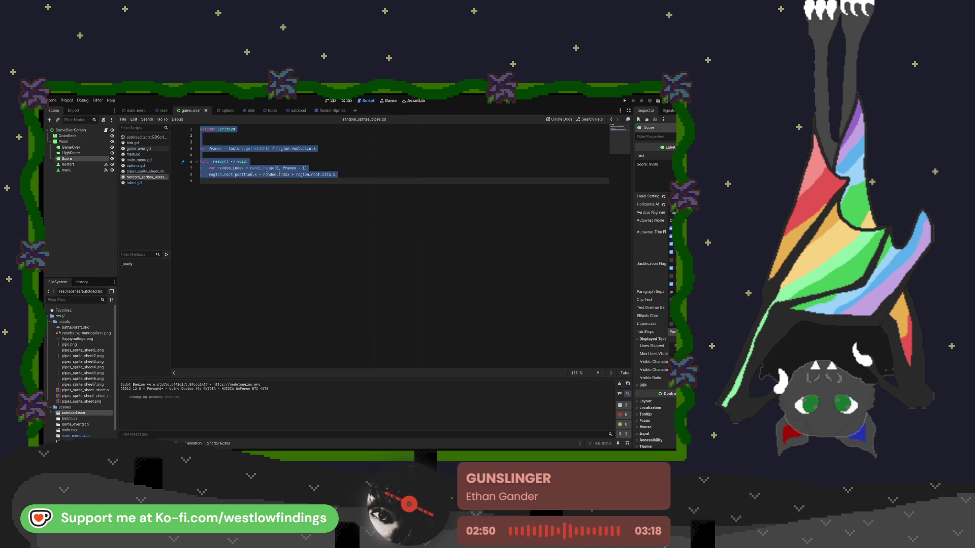
click(147, 184)
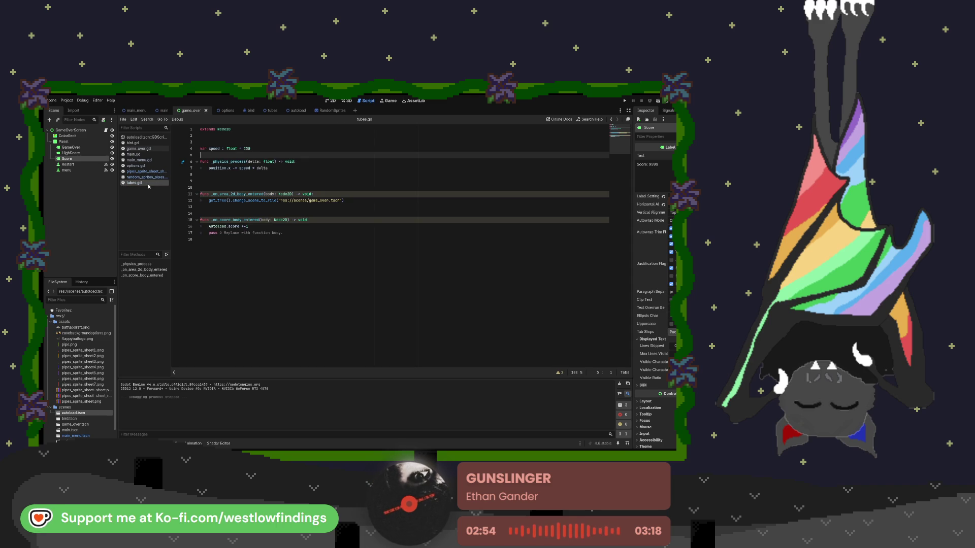
click(146, 166)
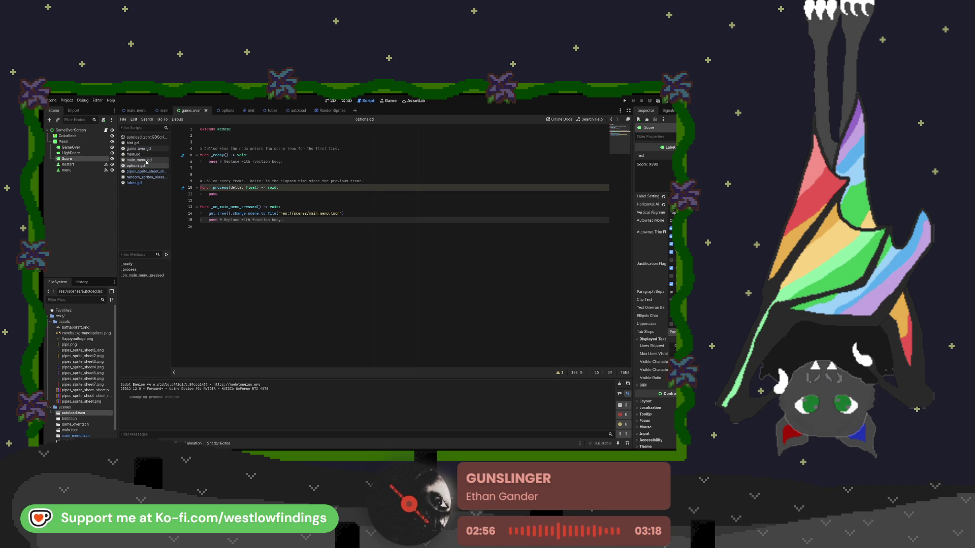
click(146, 161)
click(147, 154)
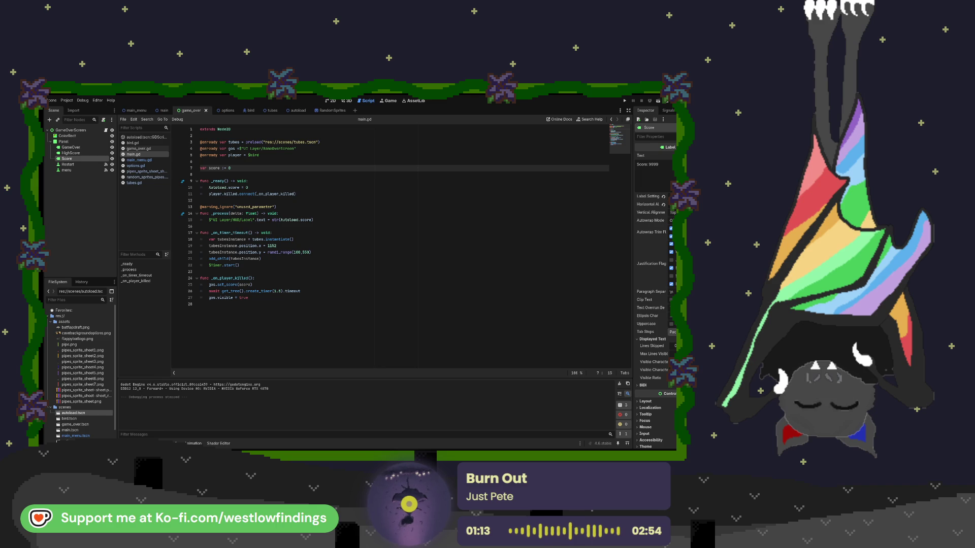
Run the game from the Game view and stop it again.
key(ctrl+F4)
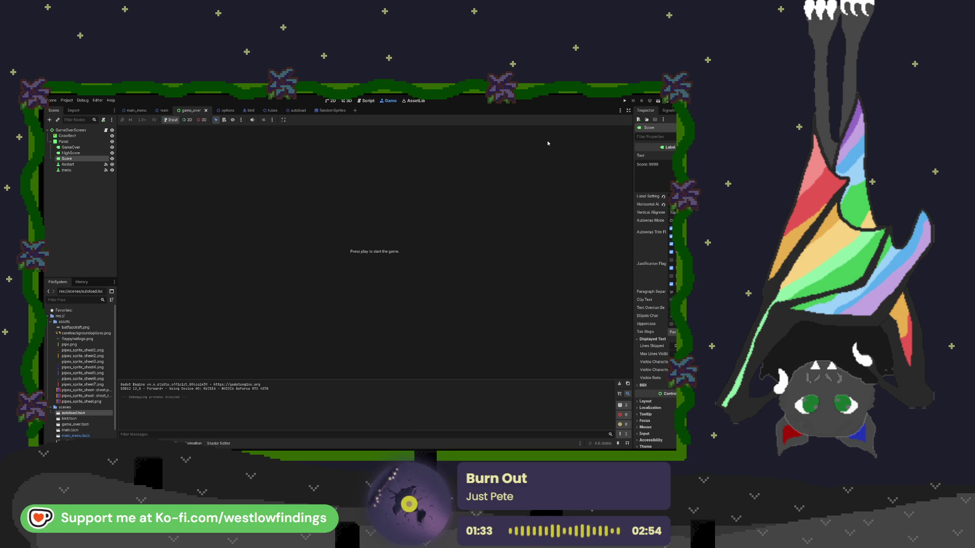
click(624, 101)
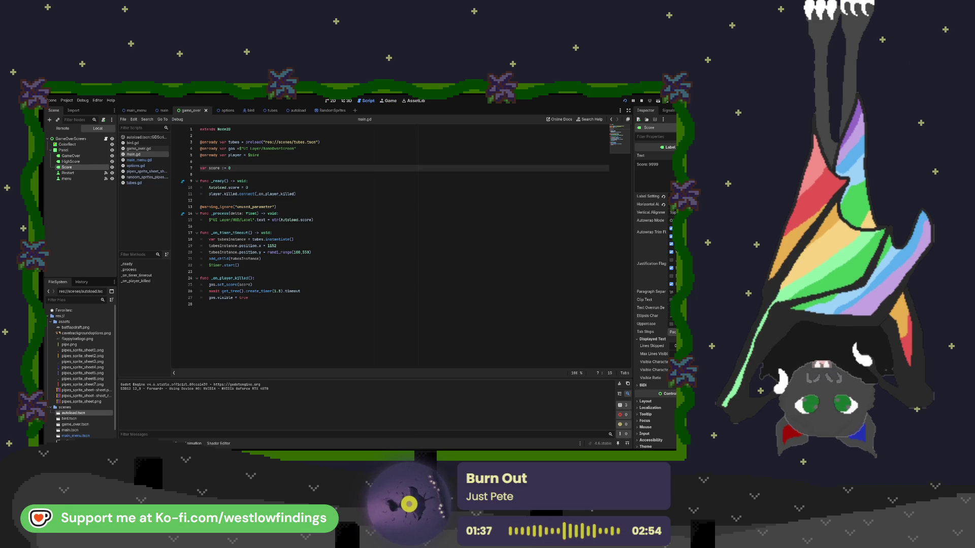
key(F8)
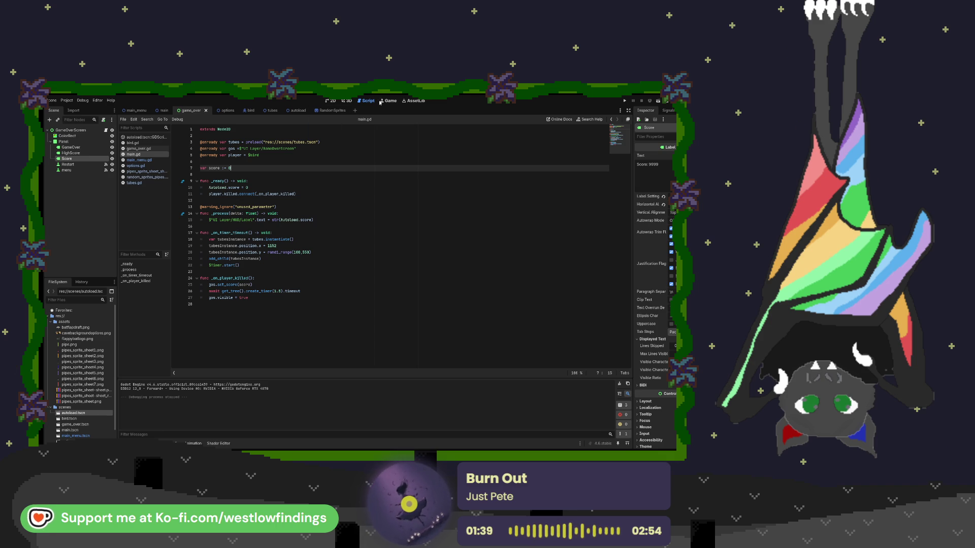
click(380, 102)
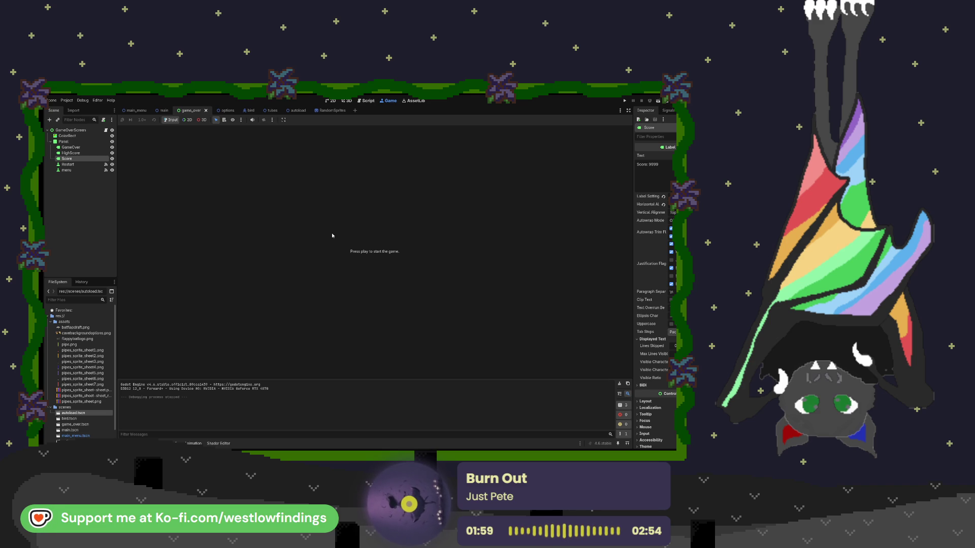
Check main.gd, return to the Game view, and switch to the main_menu scene.
key(ctrl+F3)
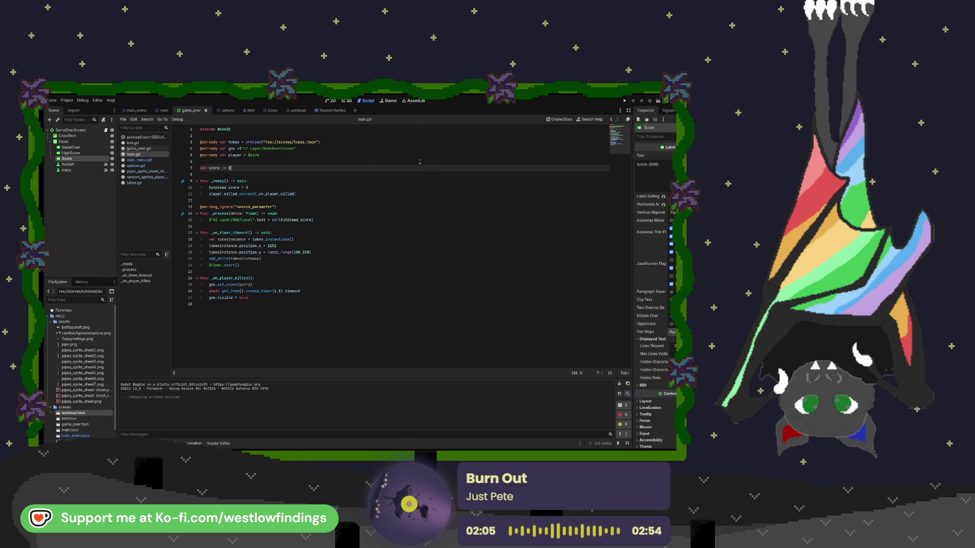
click(388, 101)
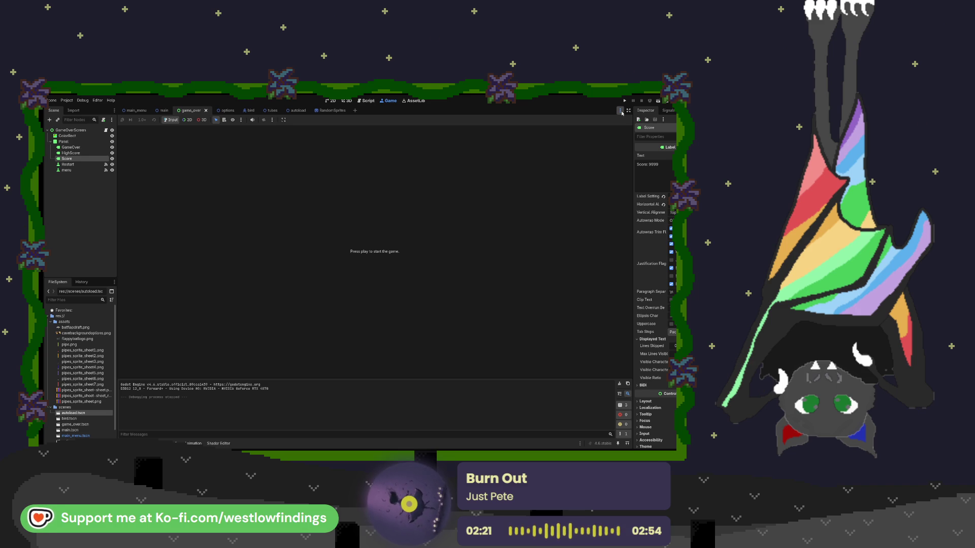
key(ctrl+shift+Tab)
key(ctrl+shift+Tab)
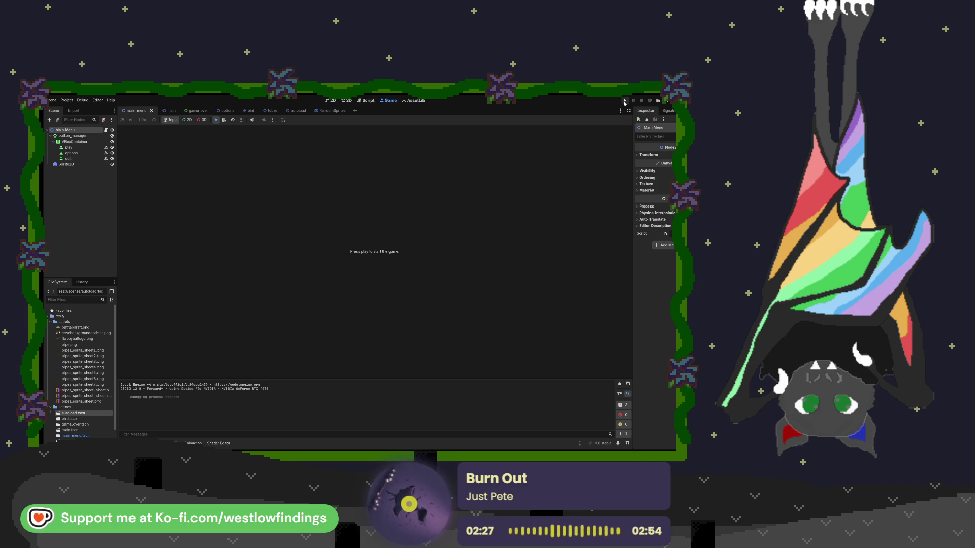
Check main.gd, view the main menu's Signals and Inspector, then expand the Game view to fill the editor.
click(367, 100)
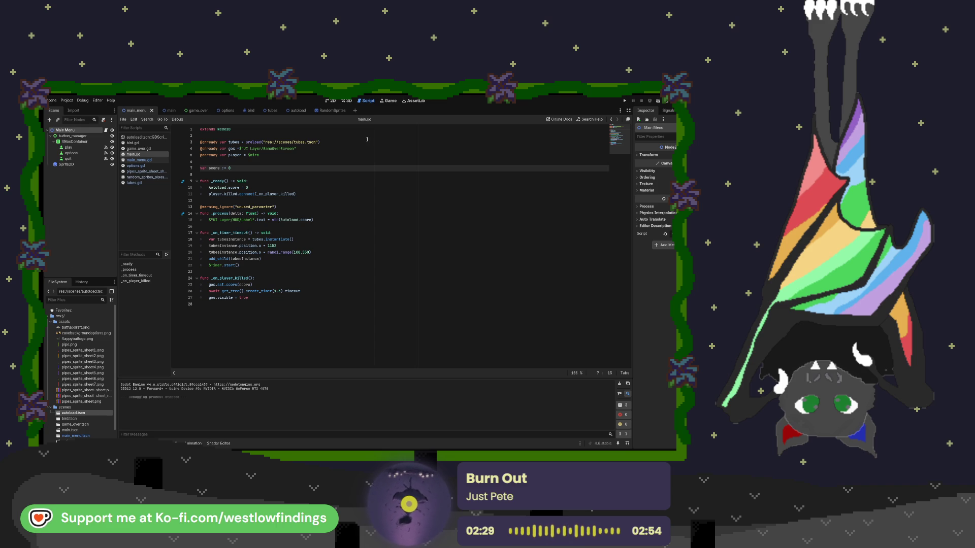
click(389, 101)
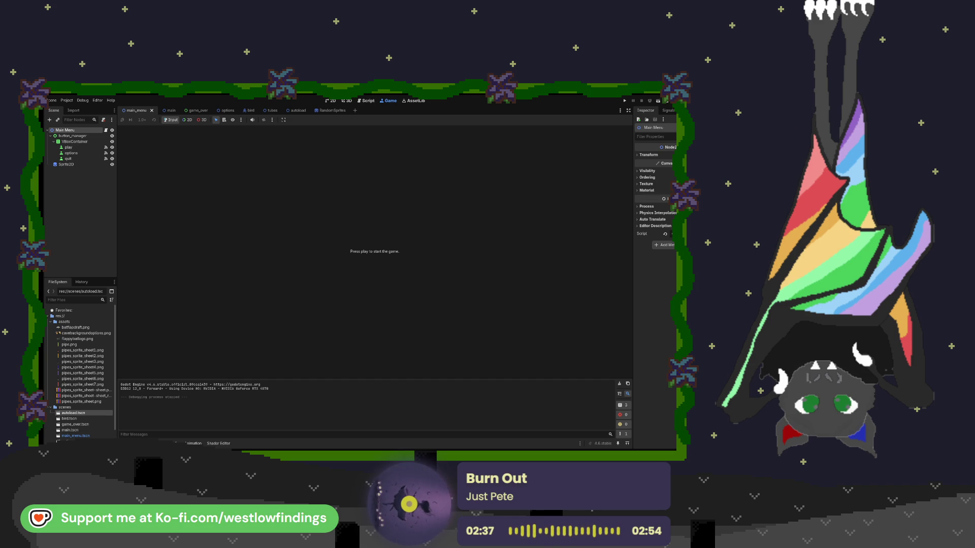
click(668, 110)
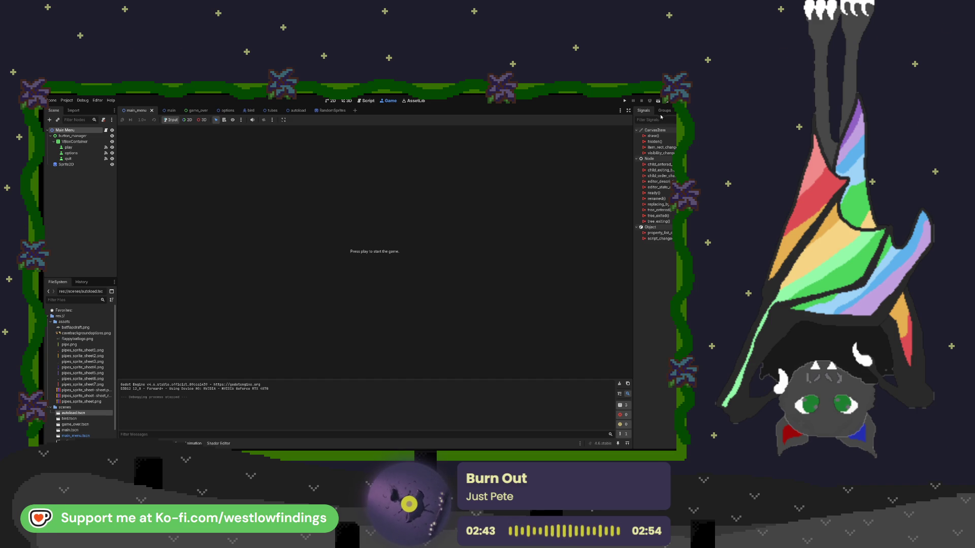
click(645, 111)
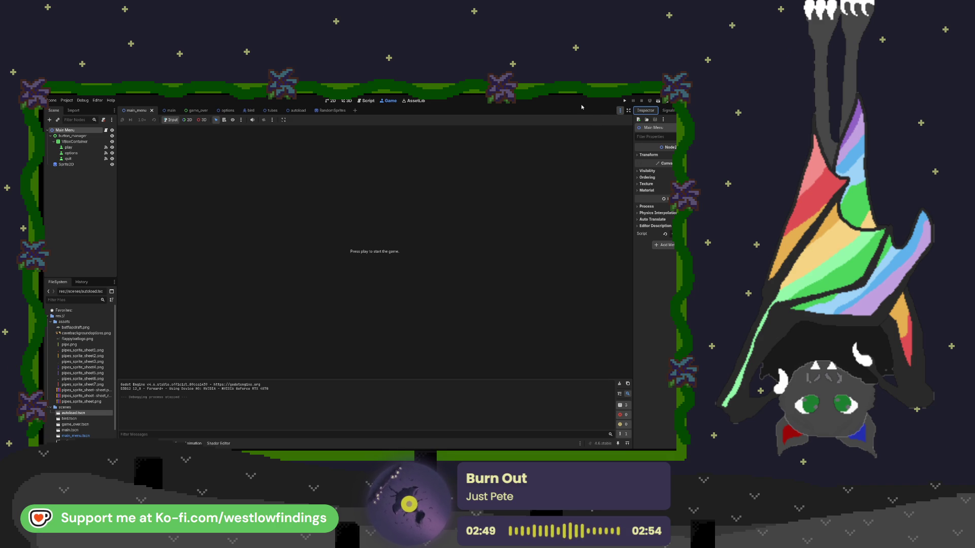
click(629, 112)
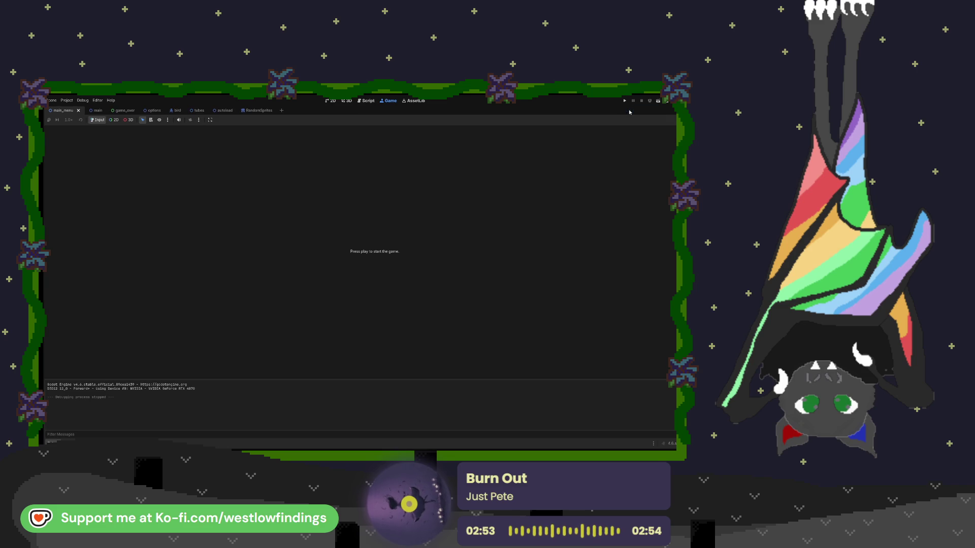
Restore the side panels and run the game embedded in the Game view.
key(ctrl+shift+F11)
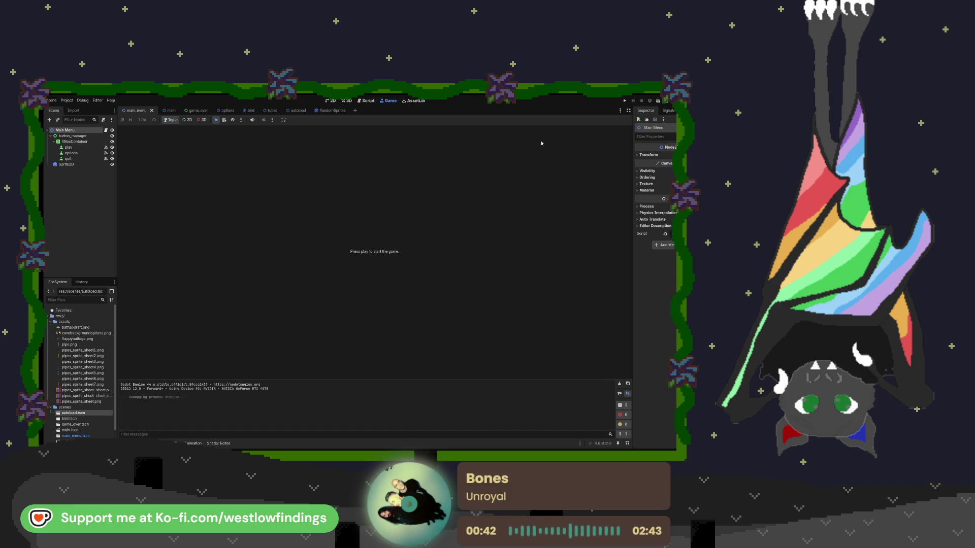
click(625, 101)
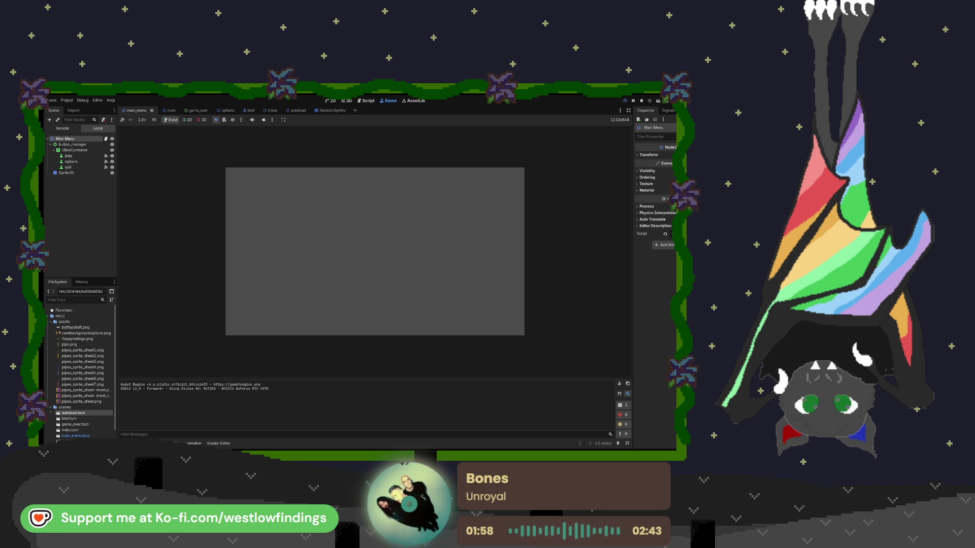
Stop the game running in the embedded Game view.
key(F8)
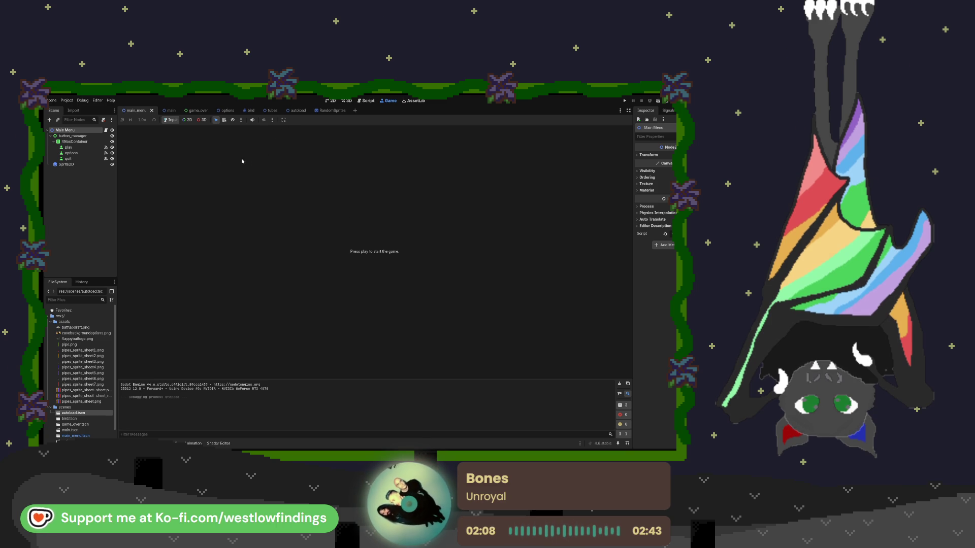
Switch to the main scene and show it in the 2D workspace.
click(165, 110)
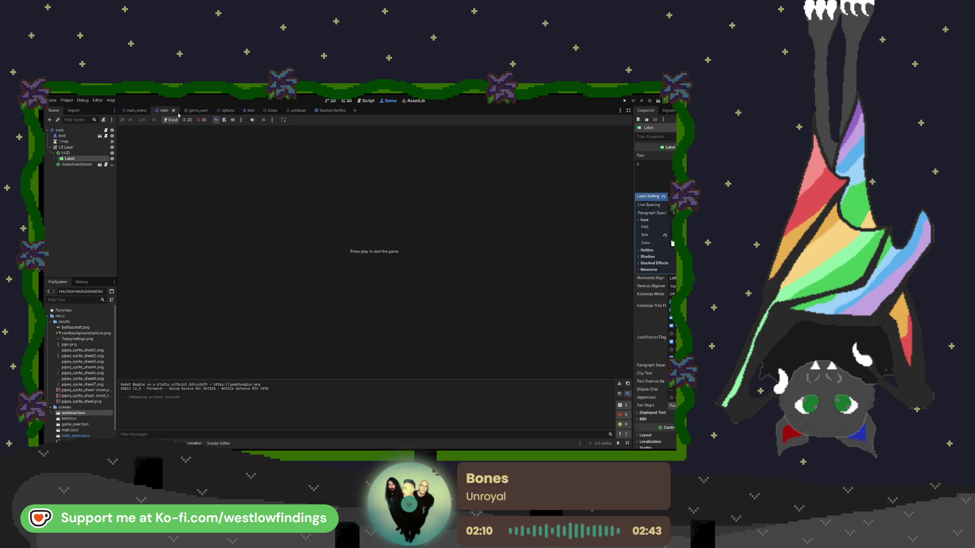
click(331, 100)
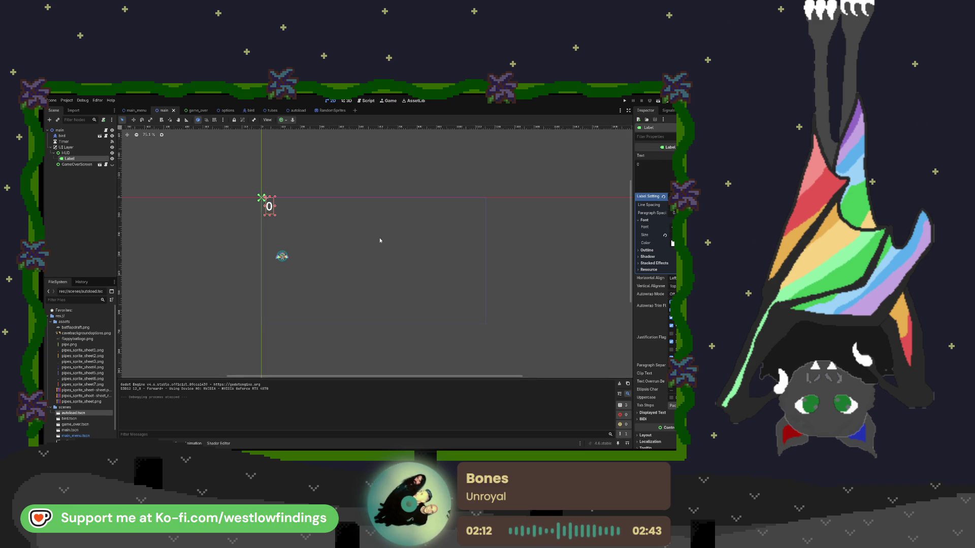